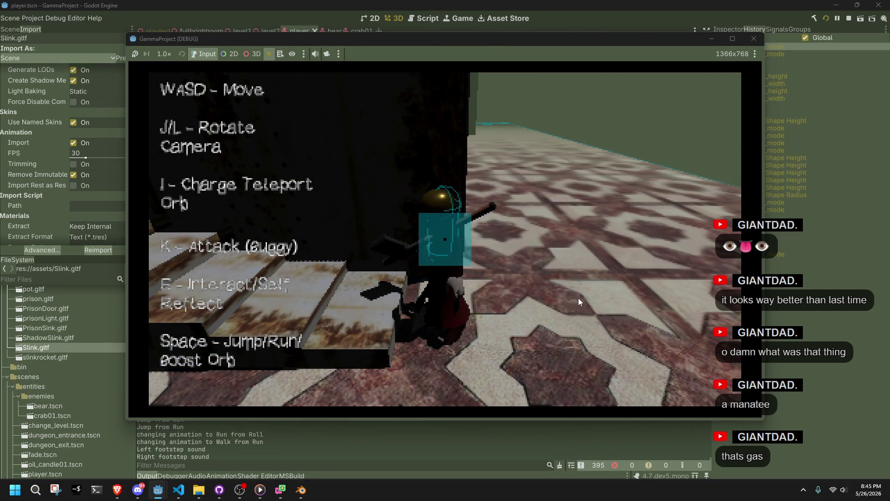
Walk the character along the stairs and onto the tiled floor, jumping toward the stairs.
key(w)
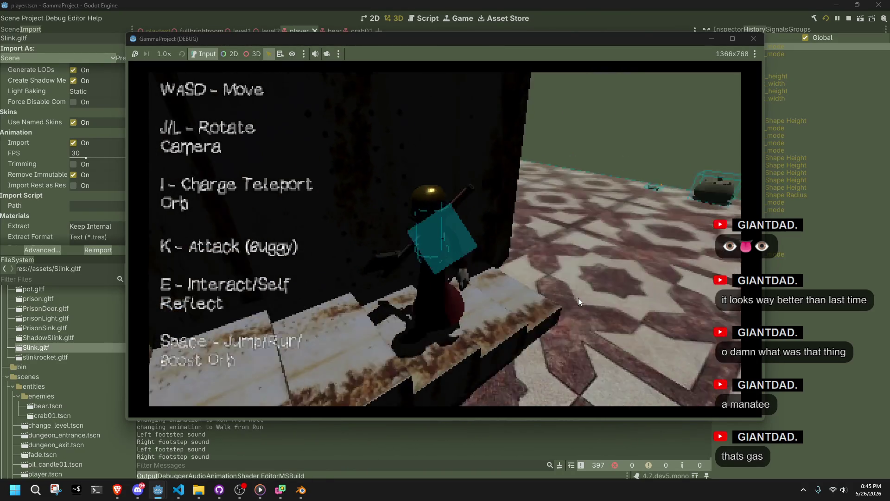
key(w)
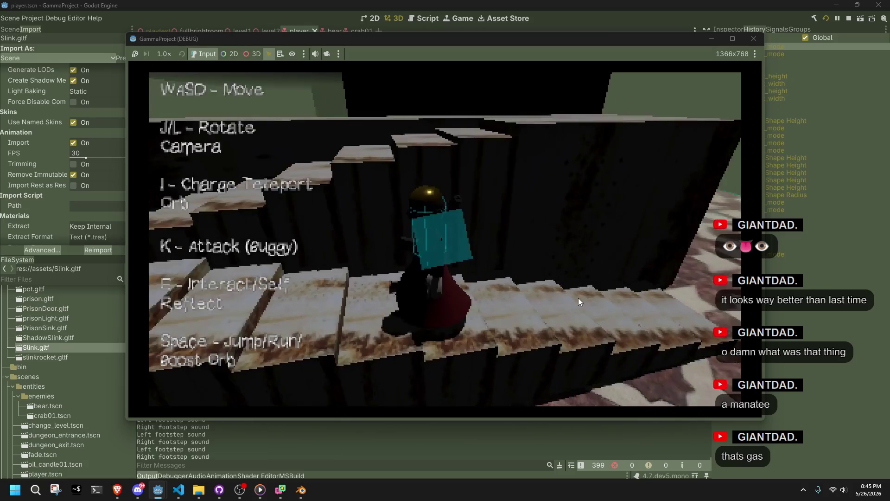
key(w)
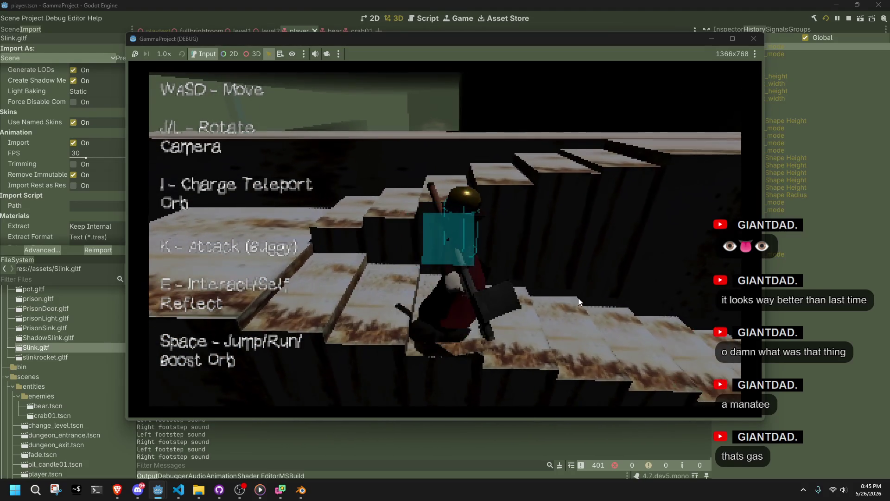
key(w)
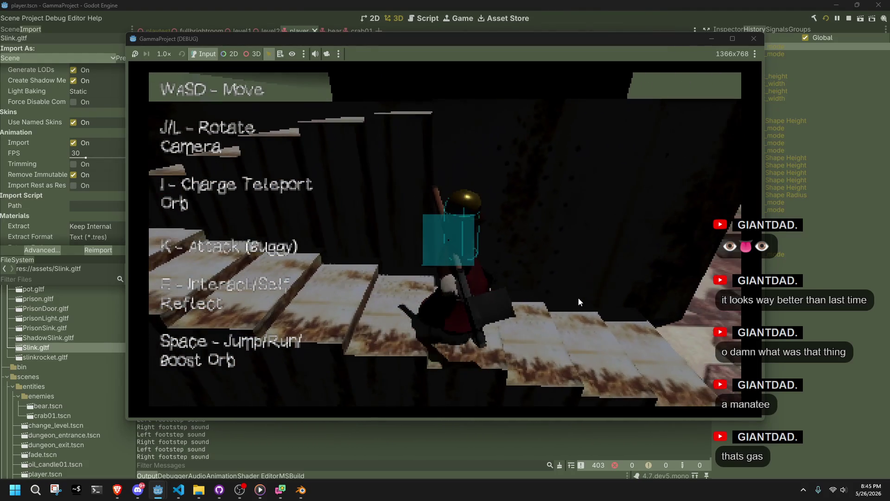
key(w)
key(space)
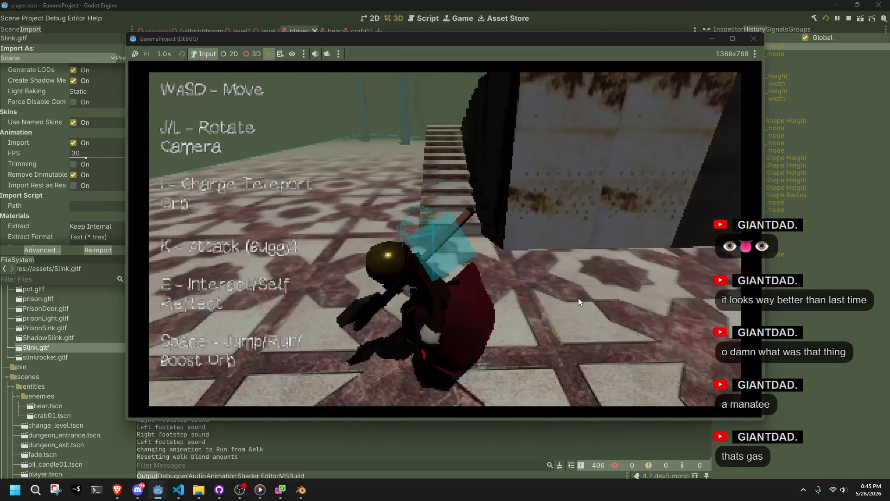
key(w)
key(space)
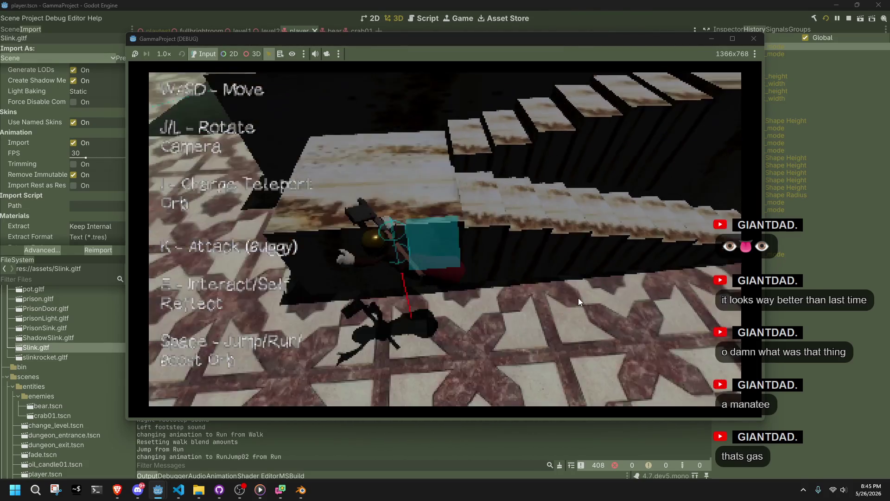
key(w)
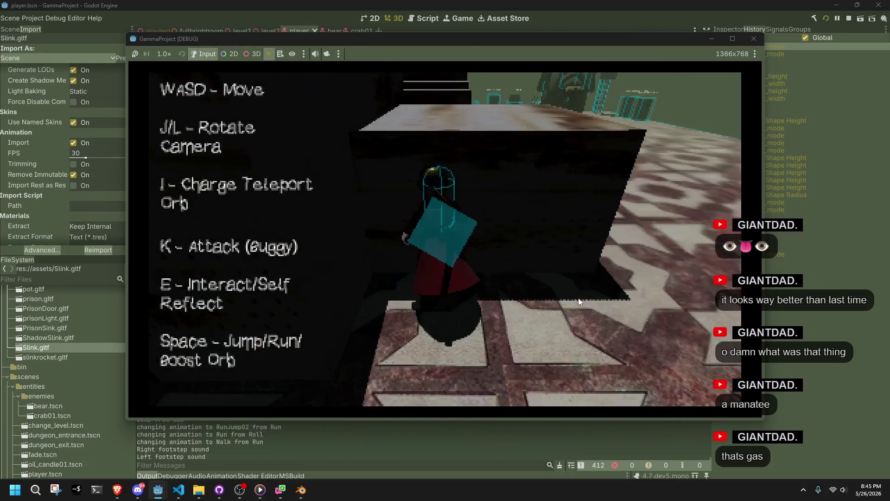
key(w)
key(space)
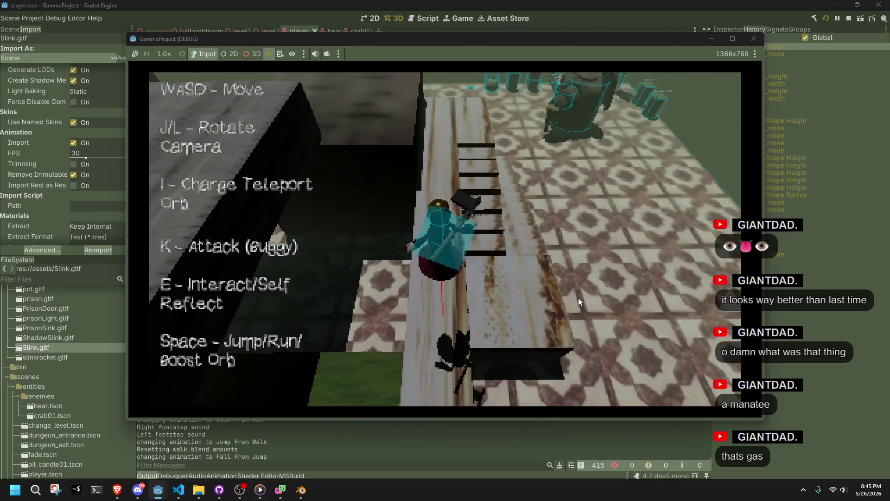
key(w)
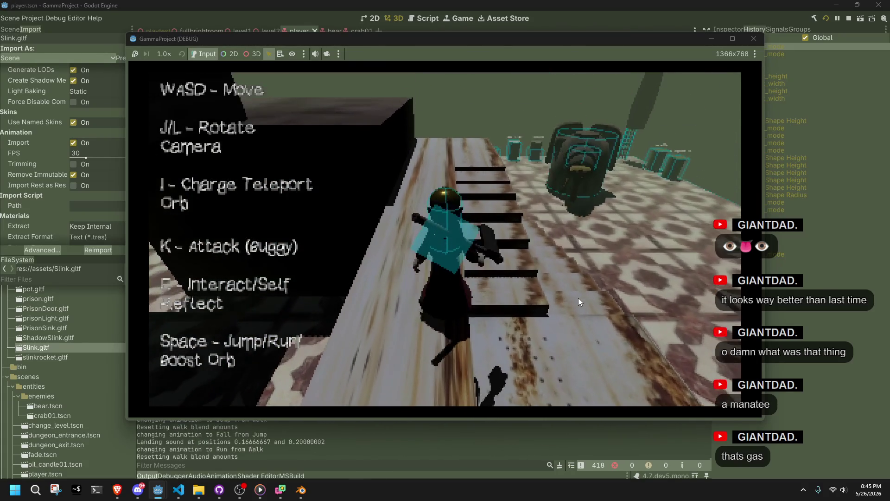
key(w)
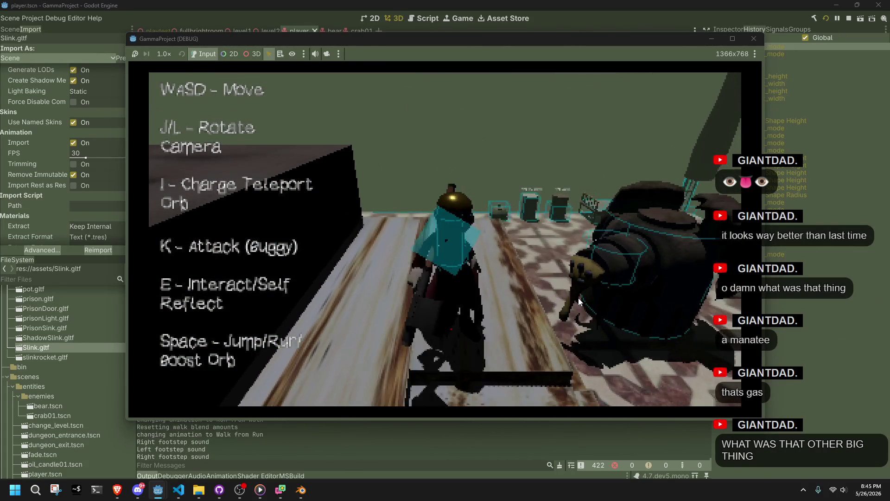
key(w)
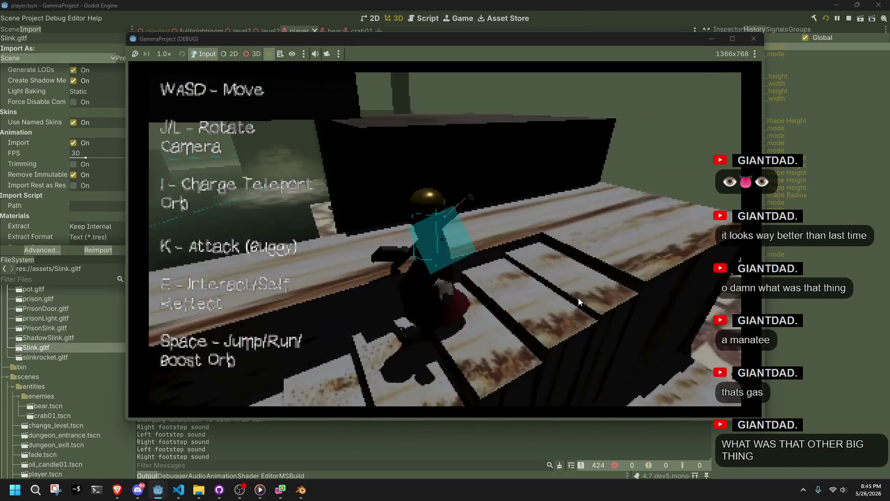
key(w)
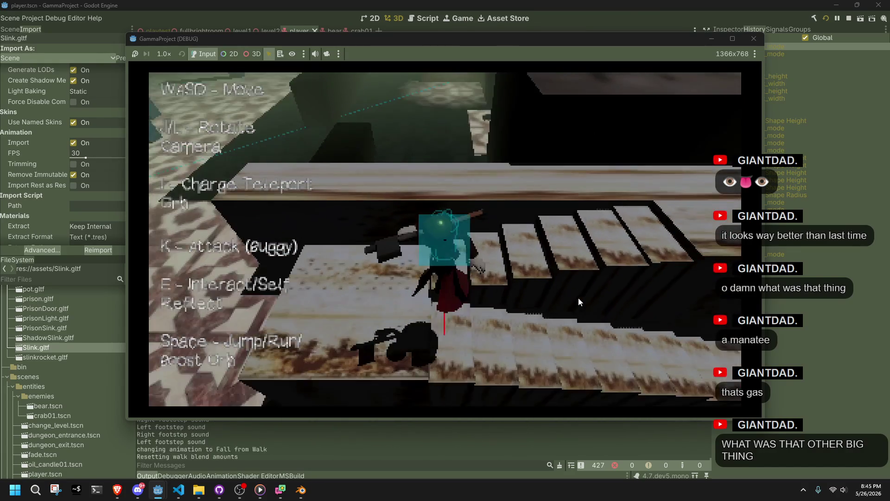
key(w)
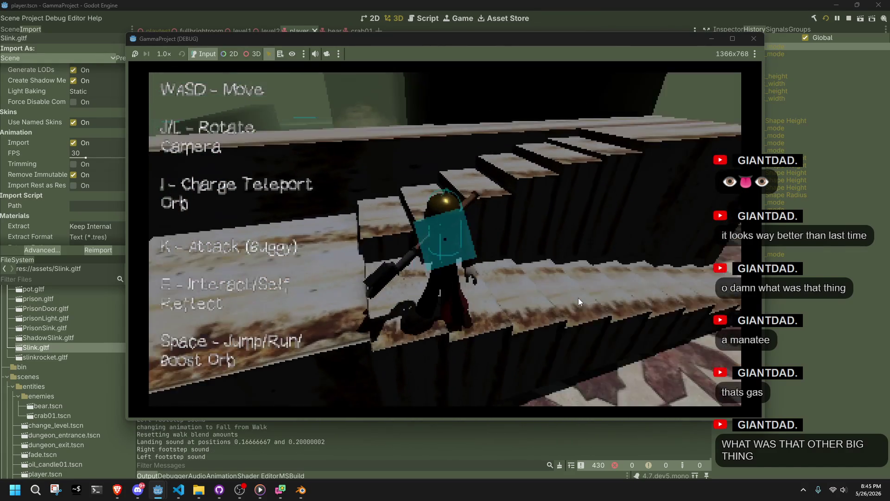
key(w)
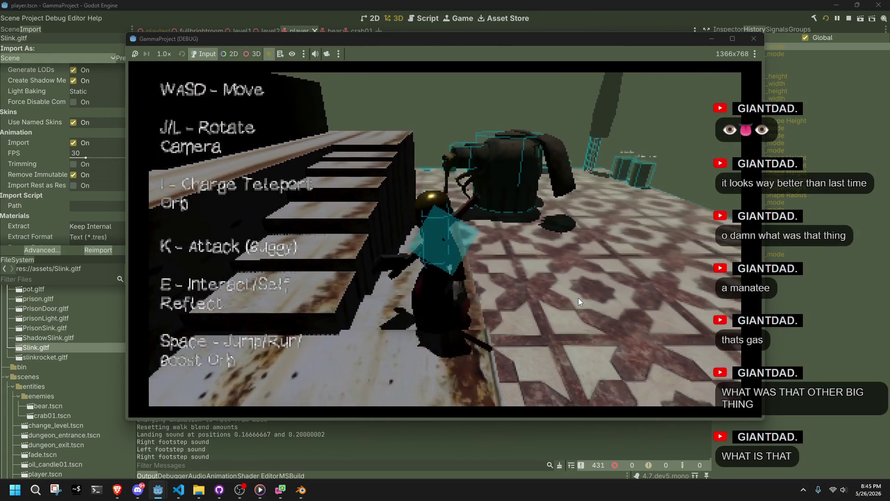
key(w)
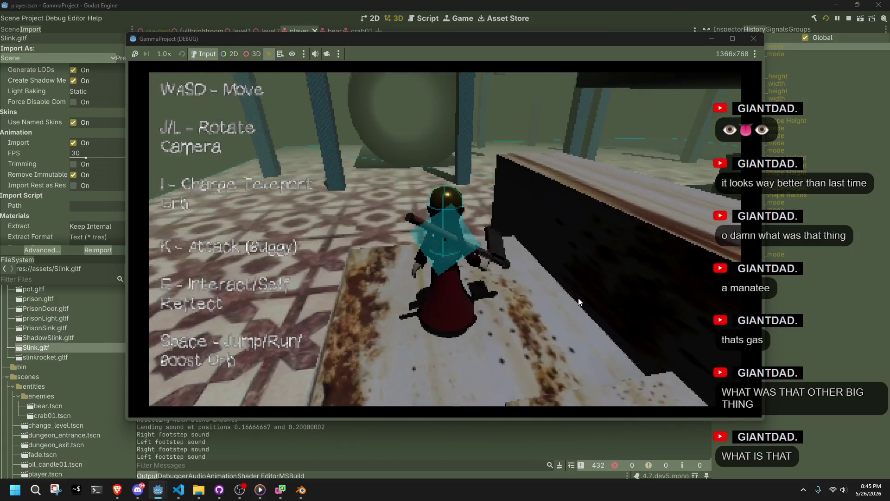
Run and jump across the tiled floor, rotating the camera with J toward the staircase.
key(w)
key(space)
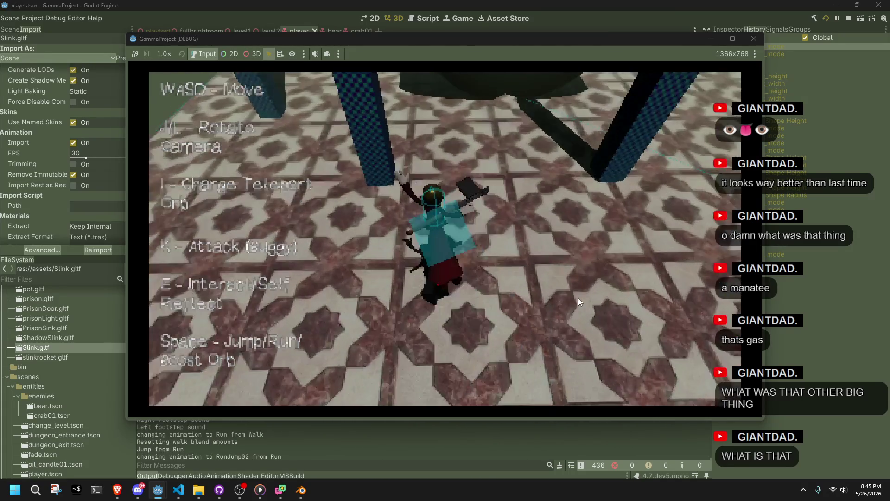
key(w)
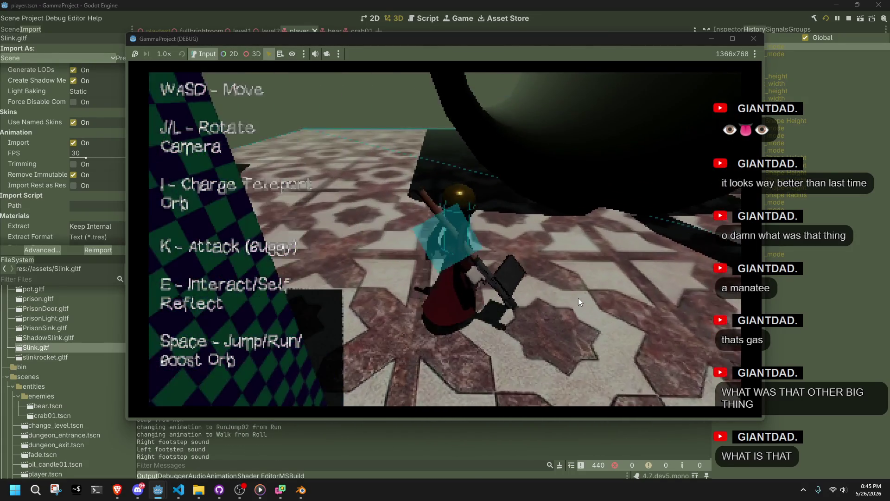
key(j)
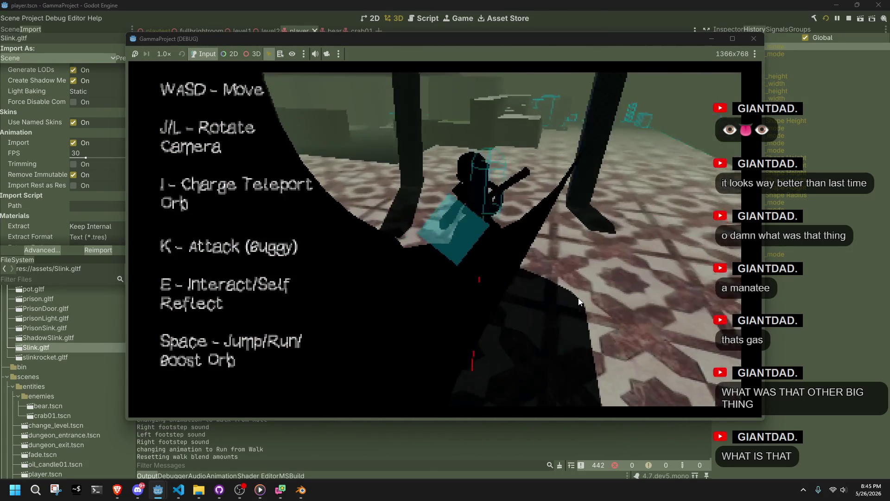
key(space)
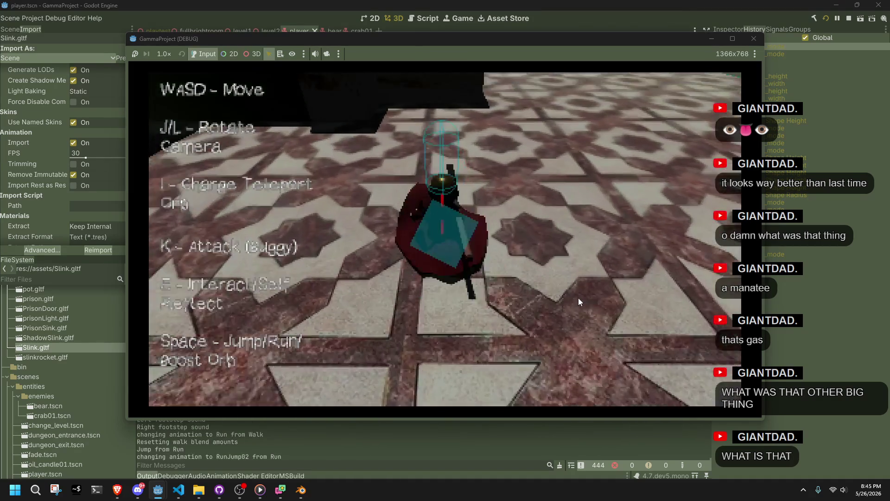
key(j)
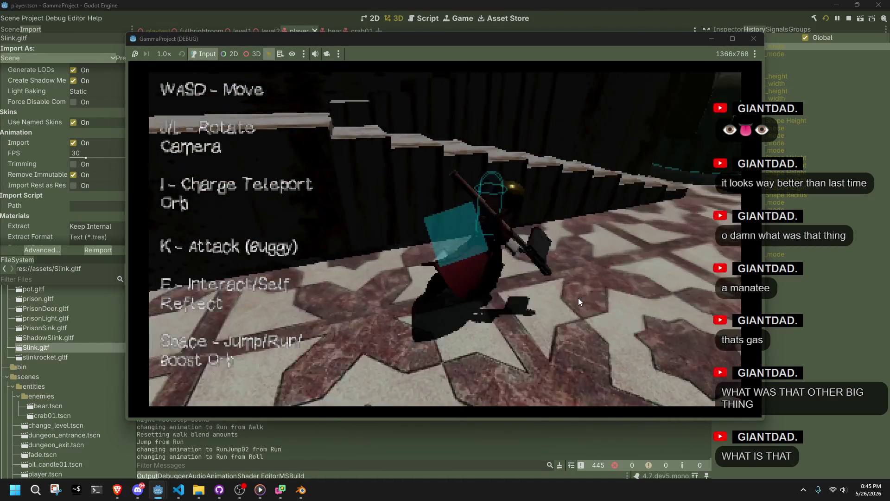
key(w)
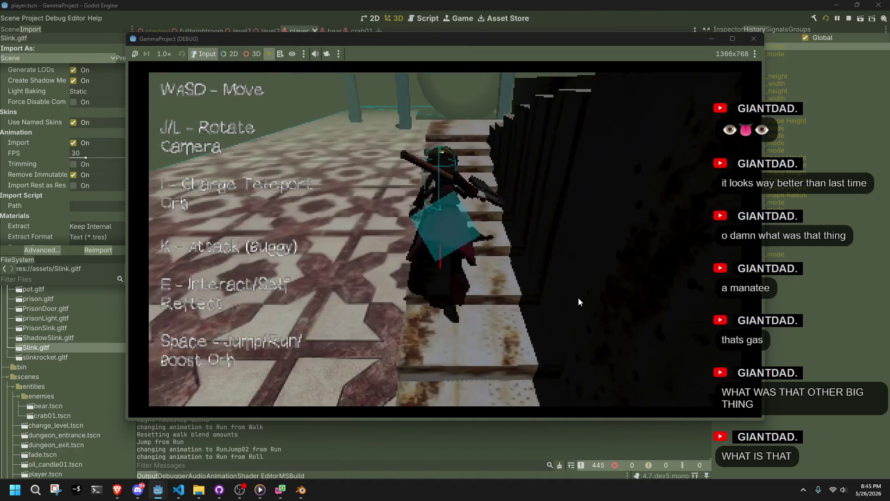
key(w)
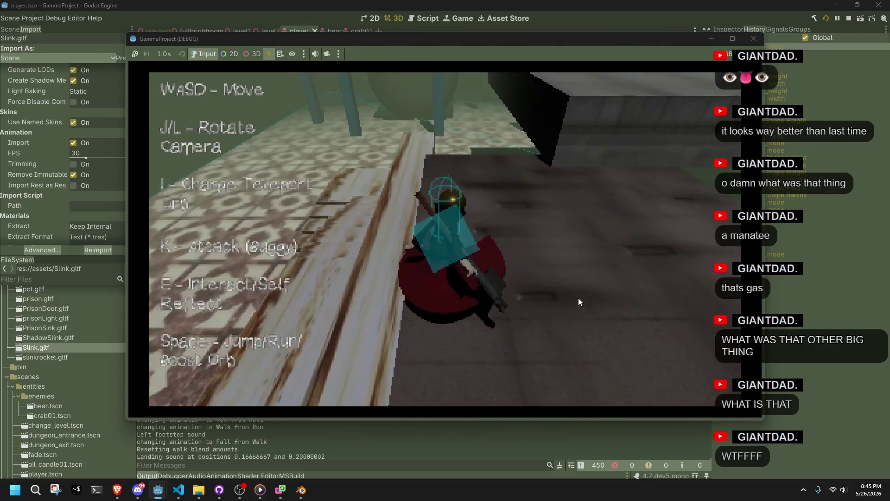
key(w)
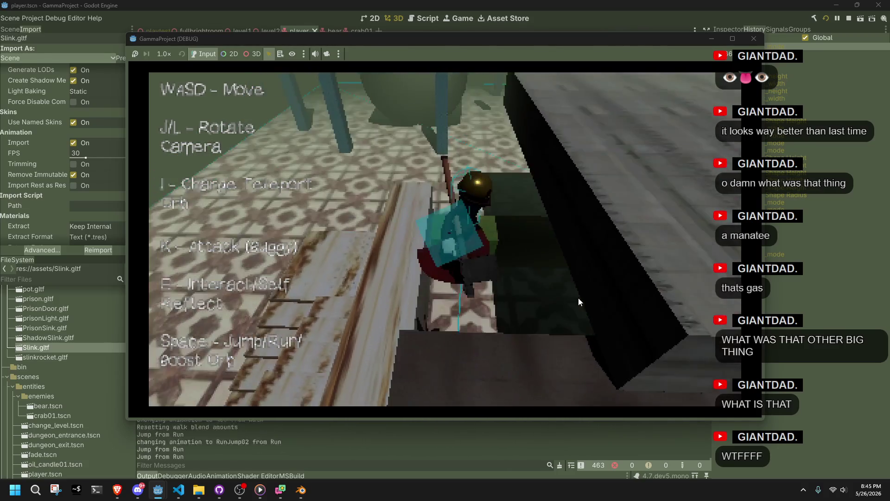
key(space)
key(w)
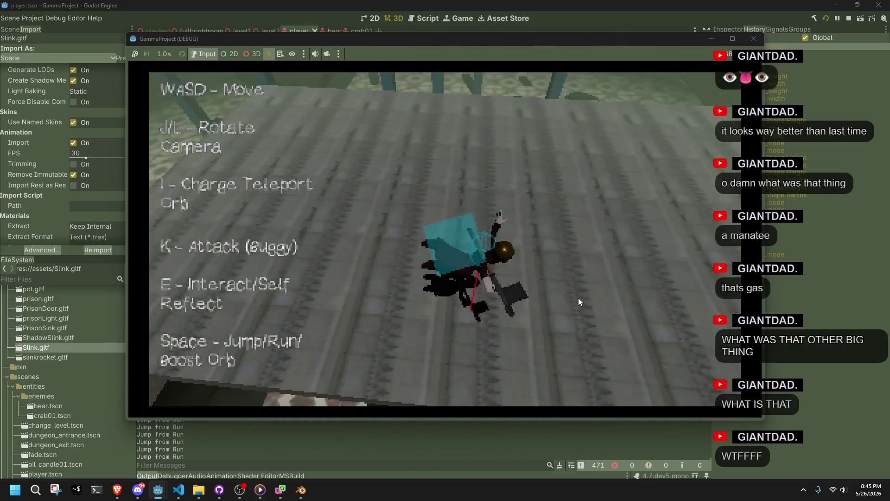
Steer left and right across the stone floor and run to the wall ledge.
key(a)
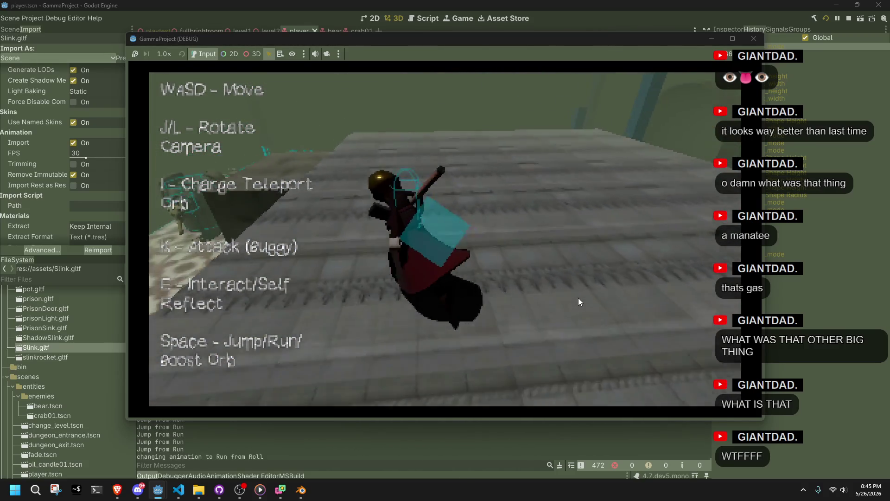
key(d)
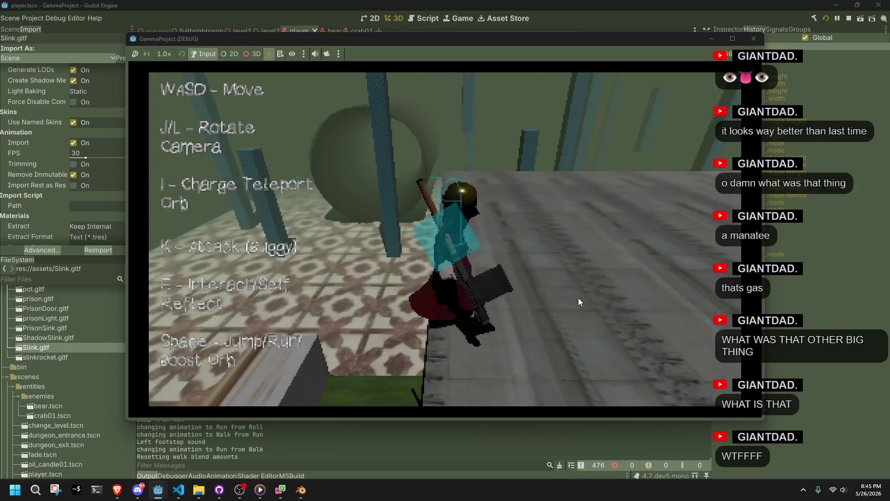
key(w)
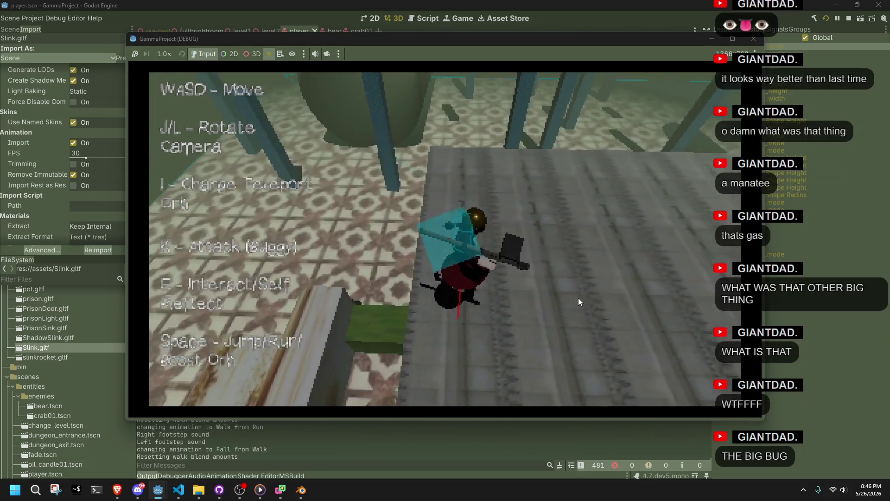
key(w)
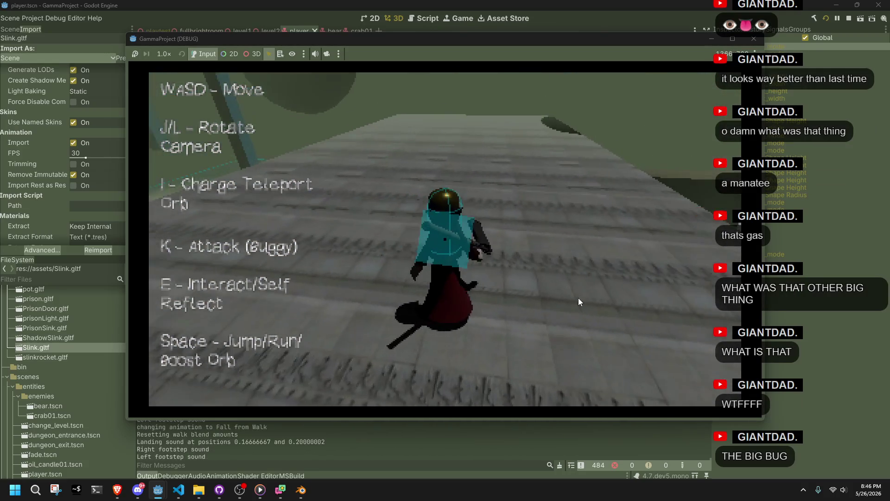
key(j)
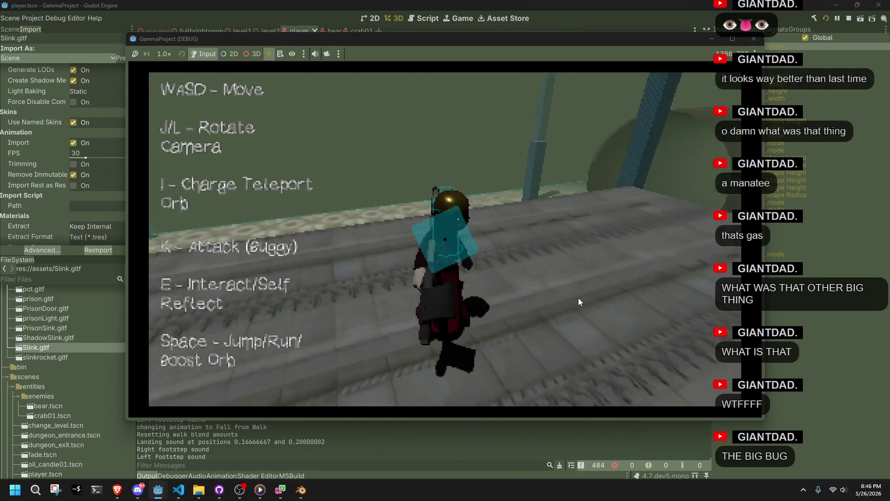
key(w)
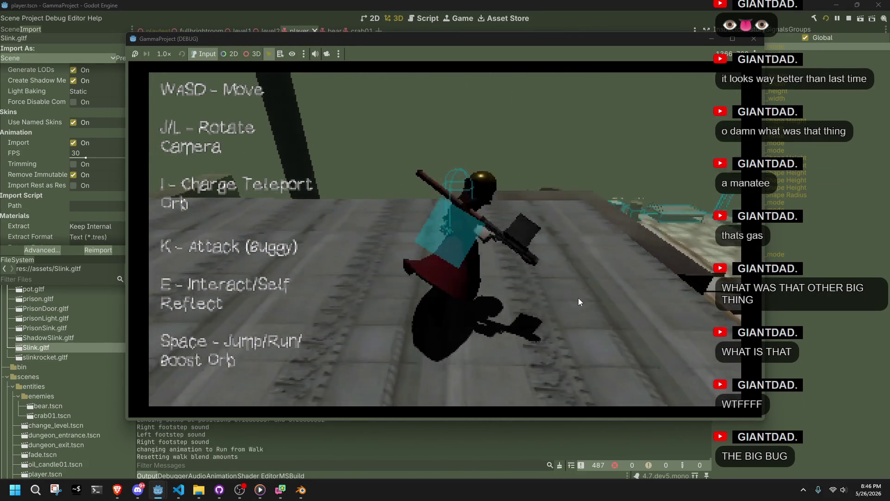
key(l)
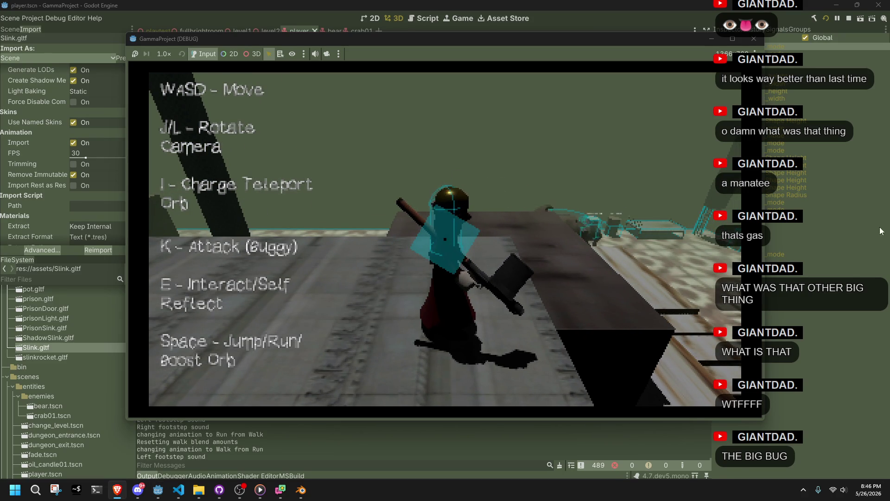
Jump off the ledge and walk the character around the room up beside the big bug.
key(space)
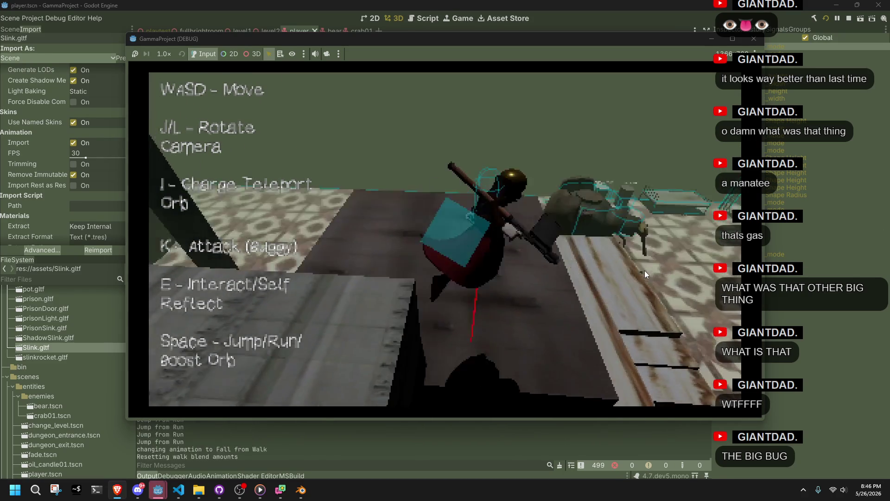
key(w)
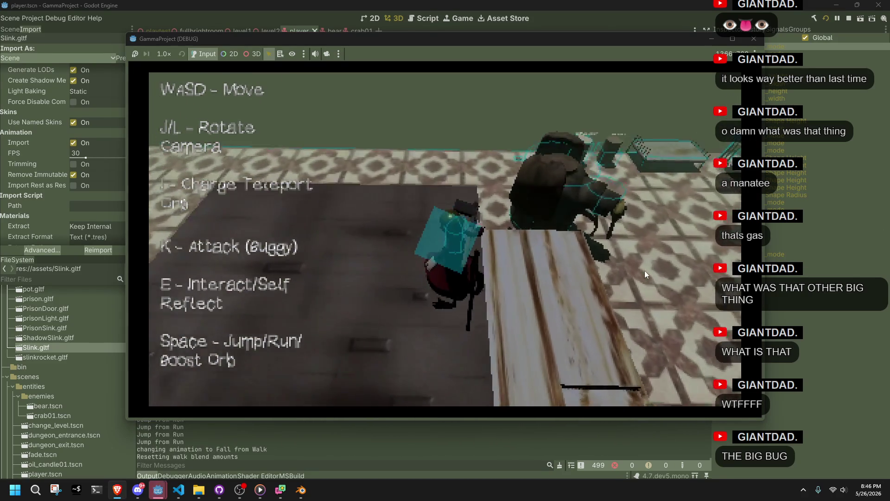
key(w)
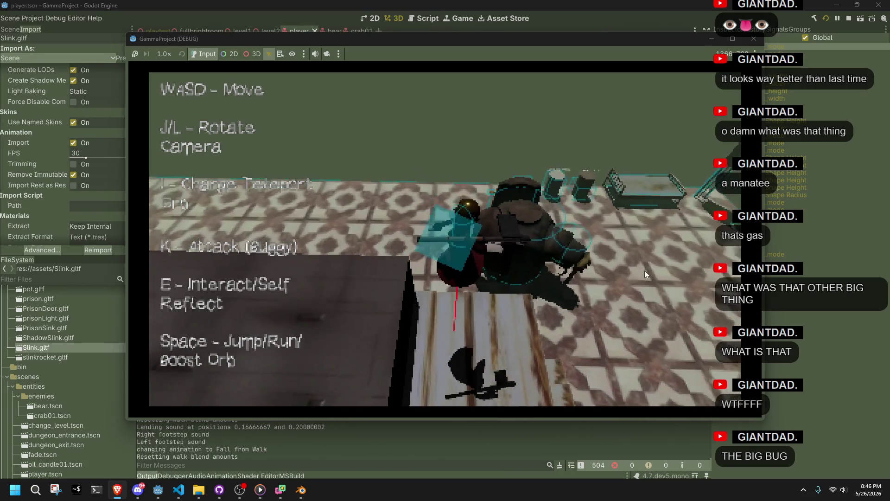
key(w)
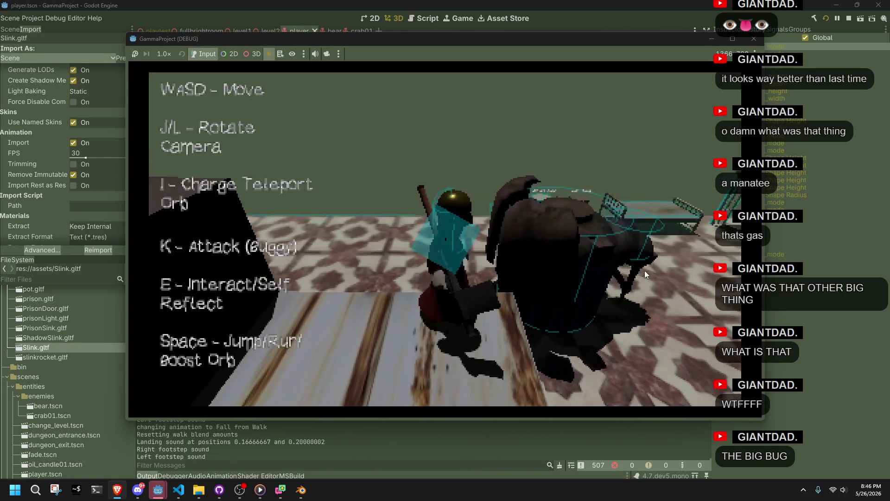
key(w)
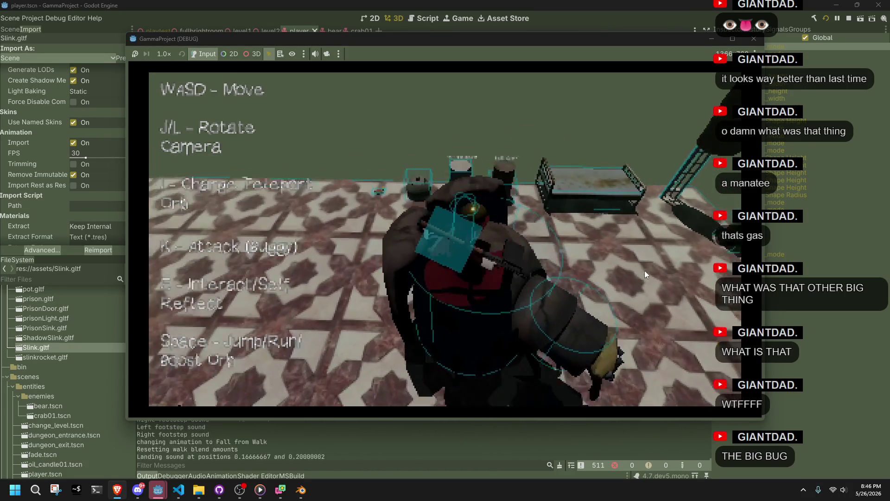
key(w)
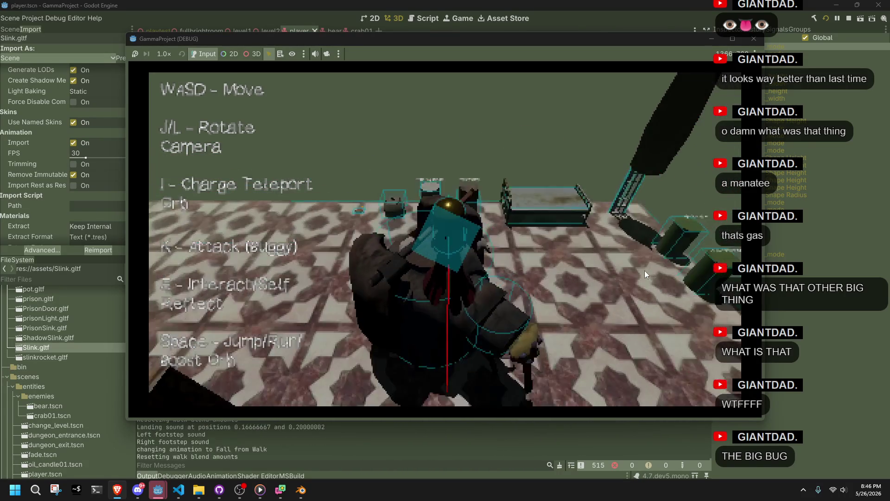
key(w)
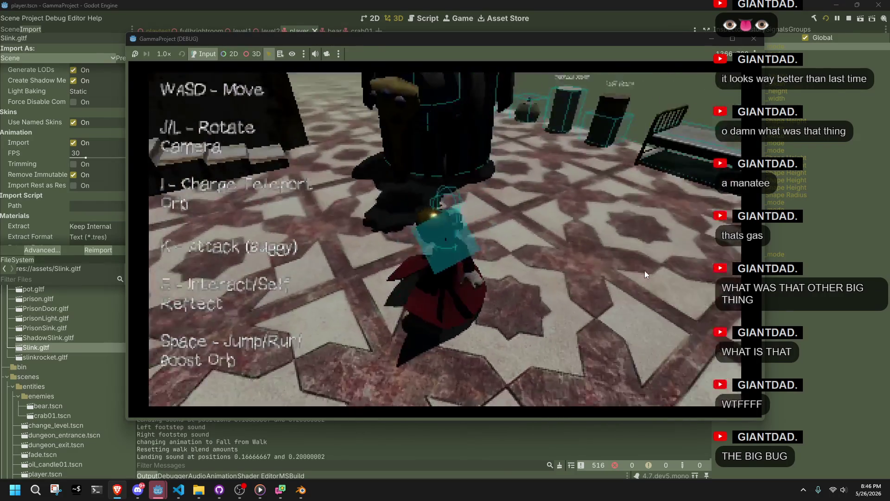
key(w)
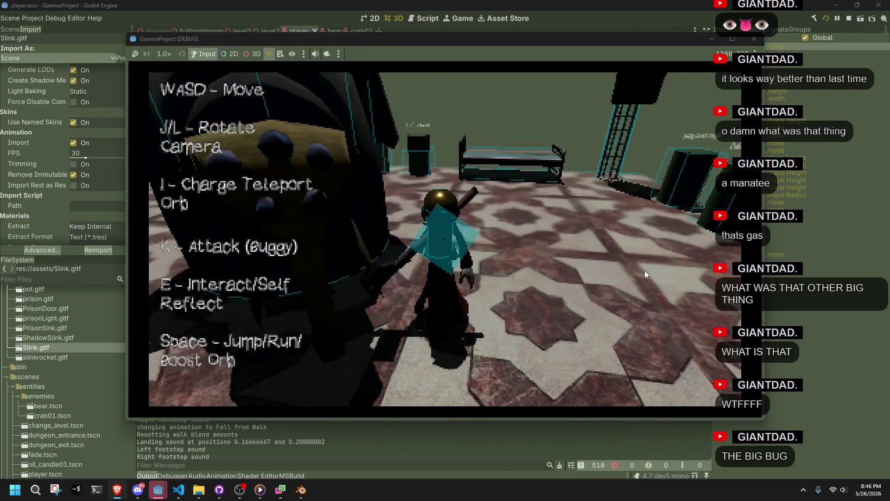
key(w)
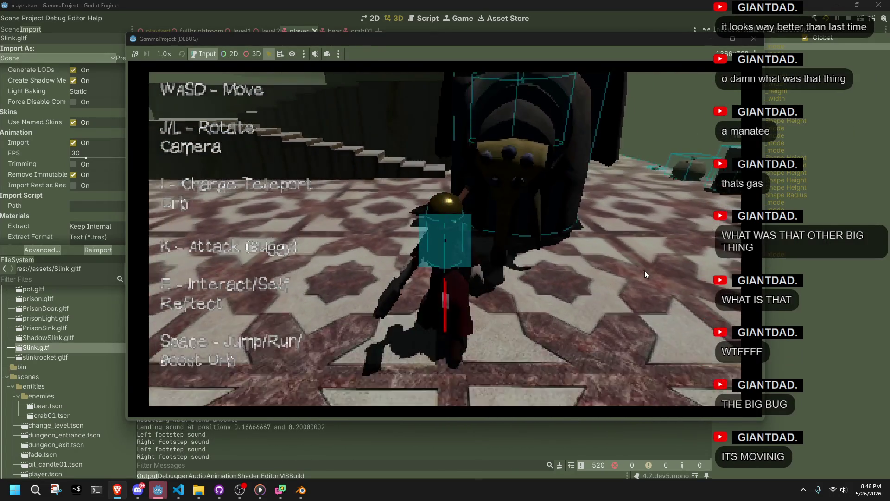
key(w)
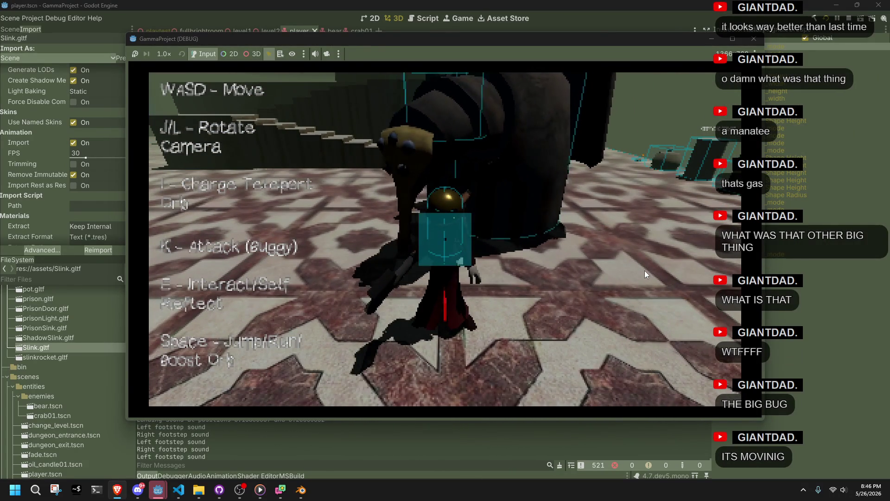
key(w)
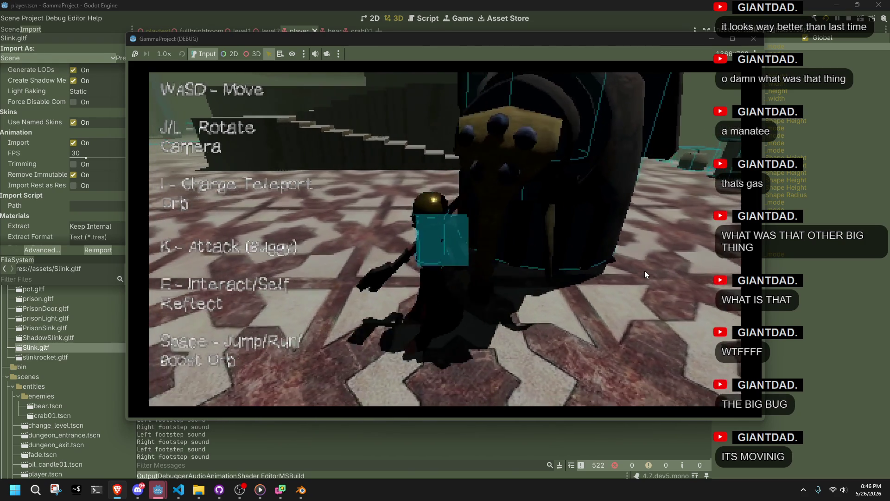
key(w)
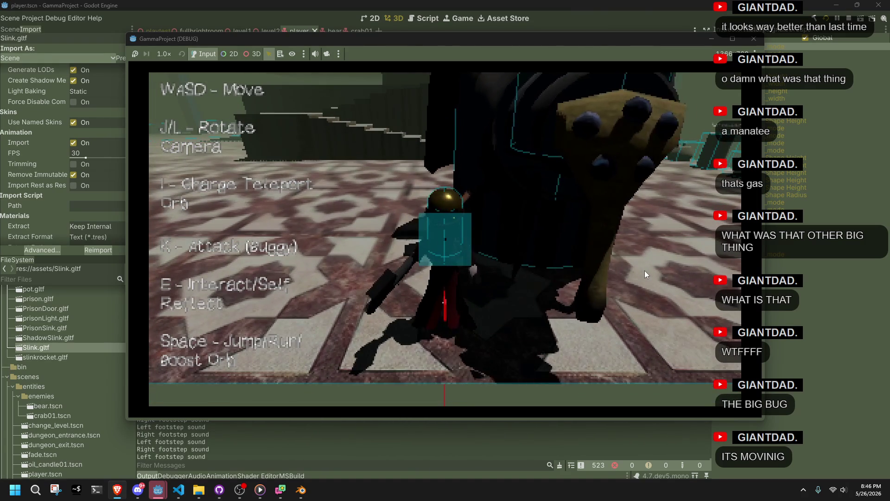
key(w)
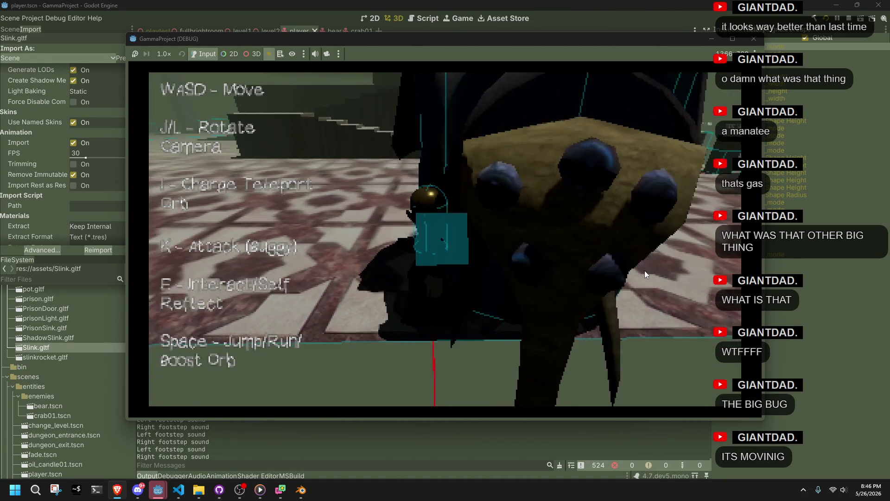
key(w)
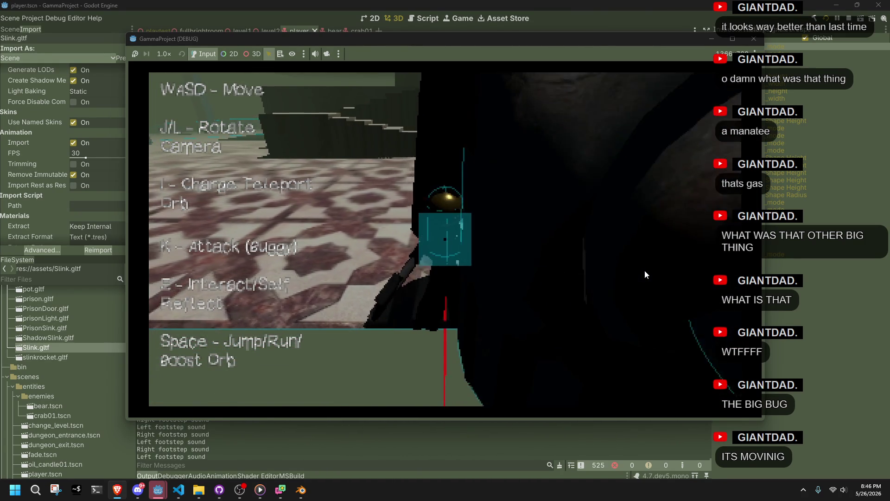
key(w)
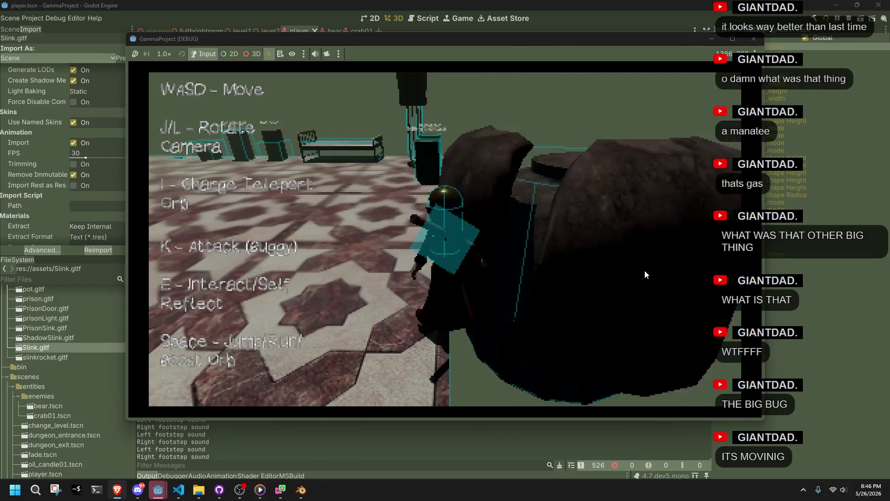
Run along the wall and walkway, leaping repeatedly while turning the camera with L.
key(space)
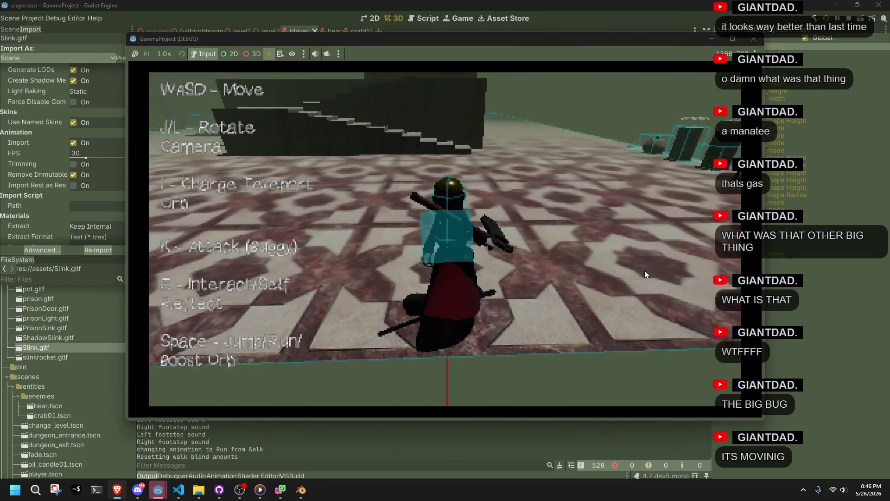
key(w)
key(w)
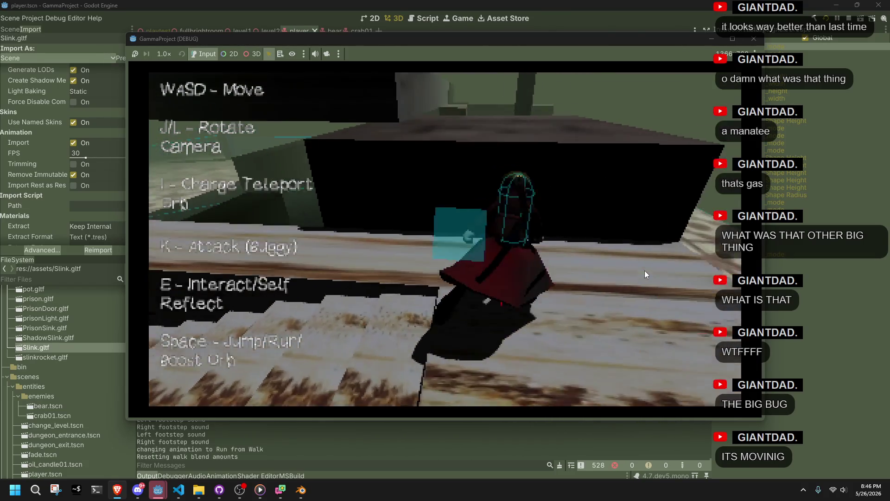
key(space)
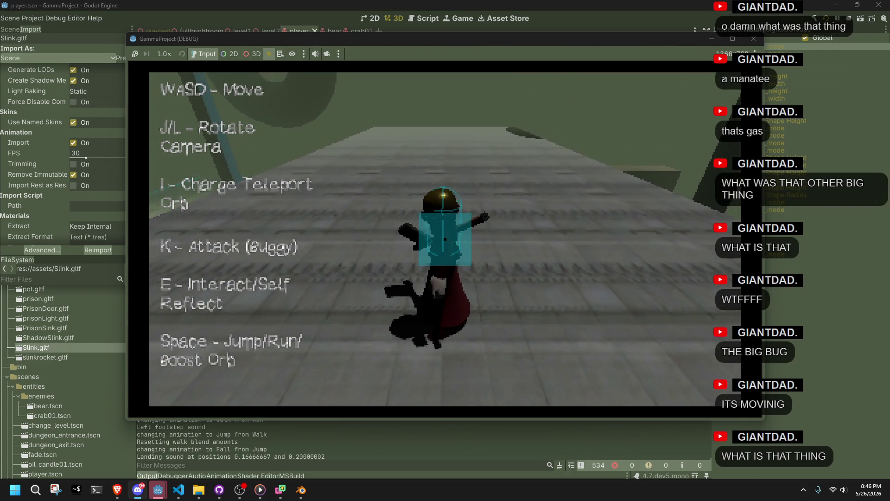
key(d)
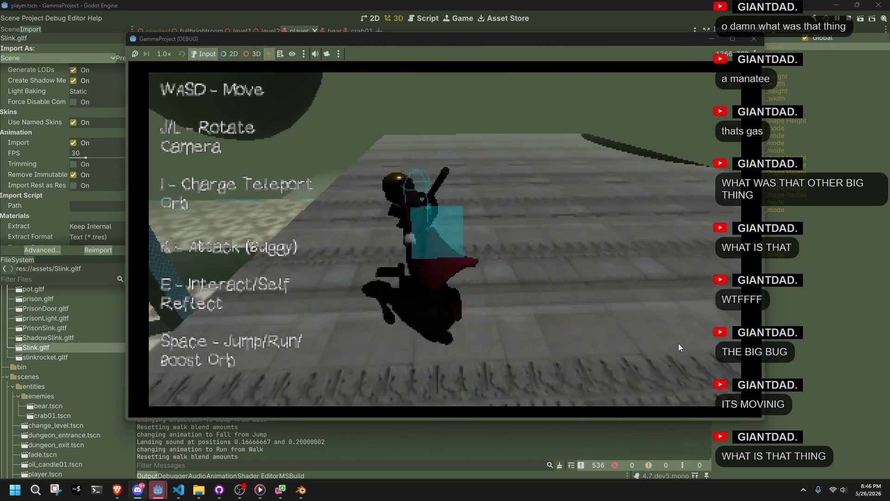
key(w)
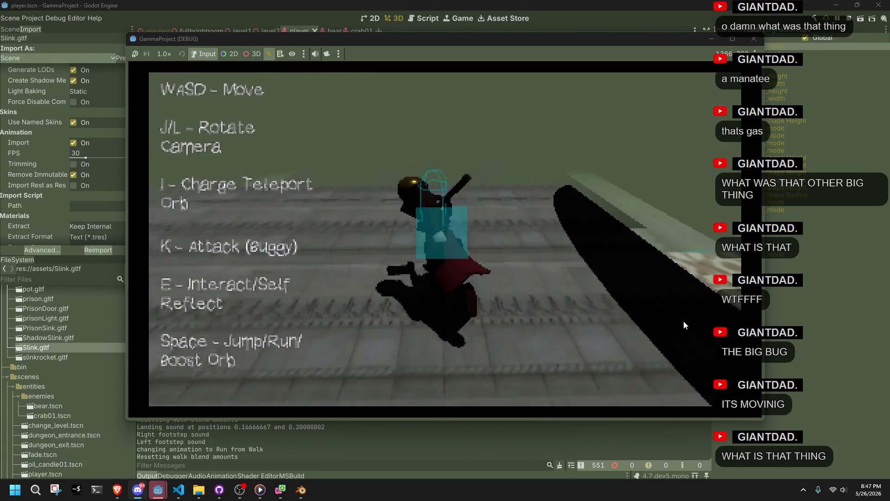
key(space)
key(space)
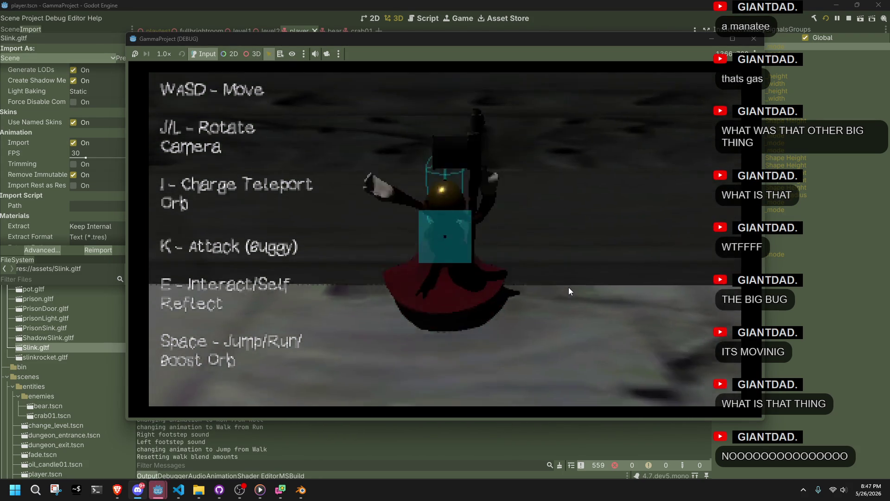
key(space)
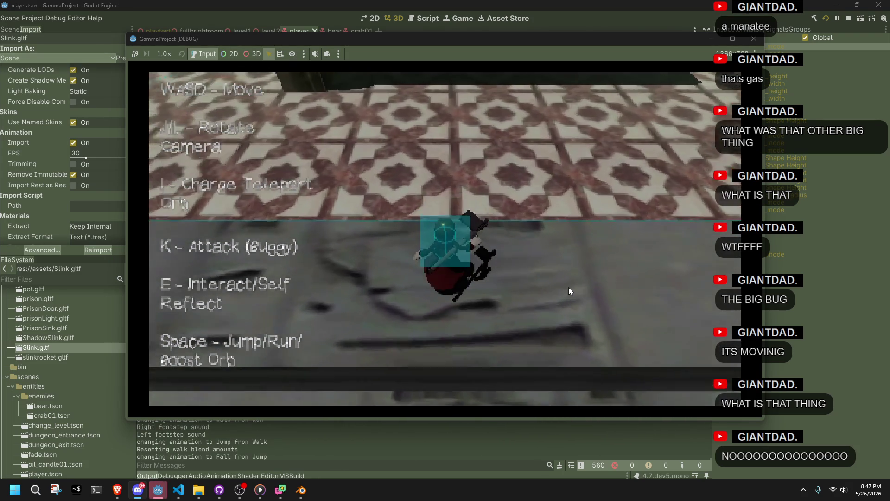
key(space)
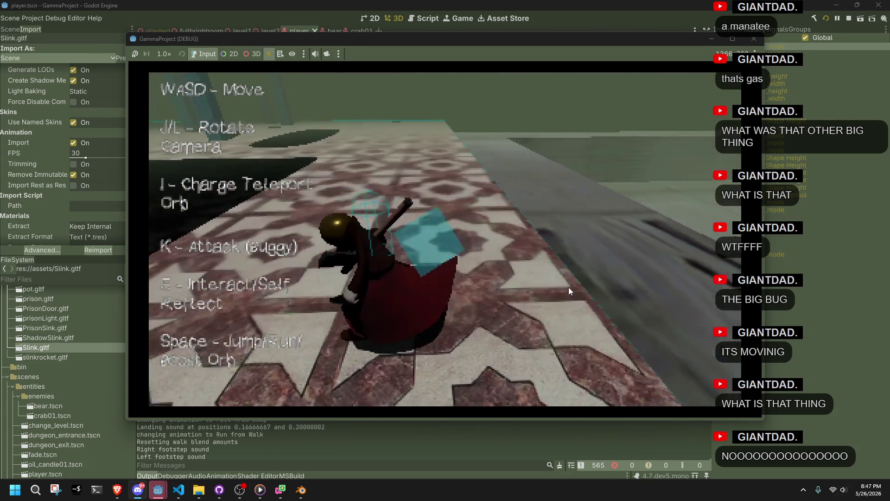
key(space)
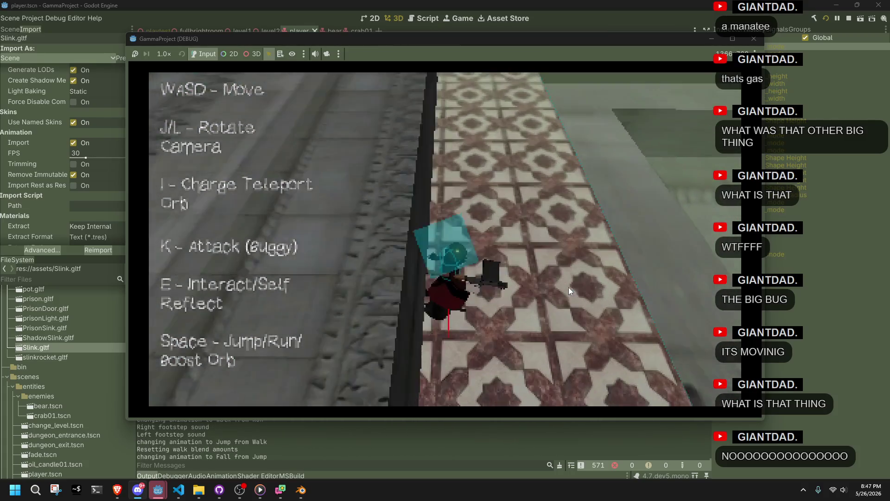
key(l)
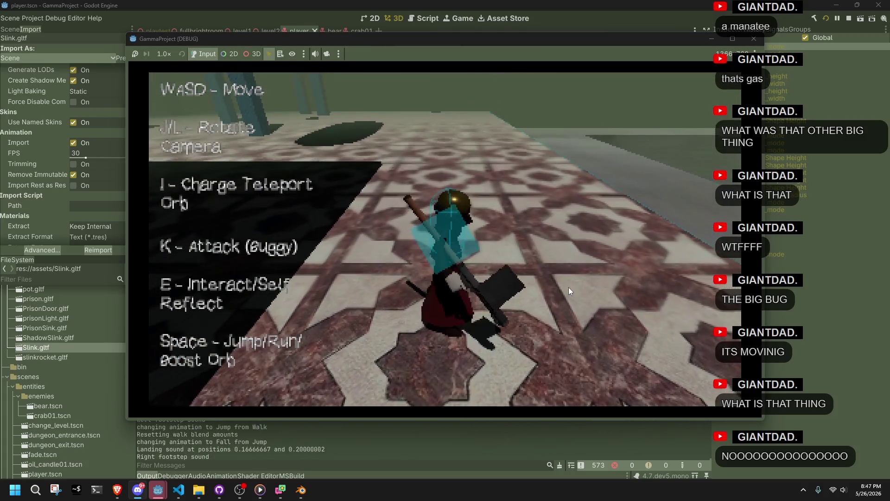
key(space)
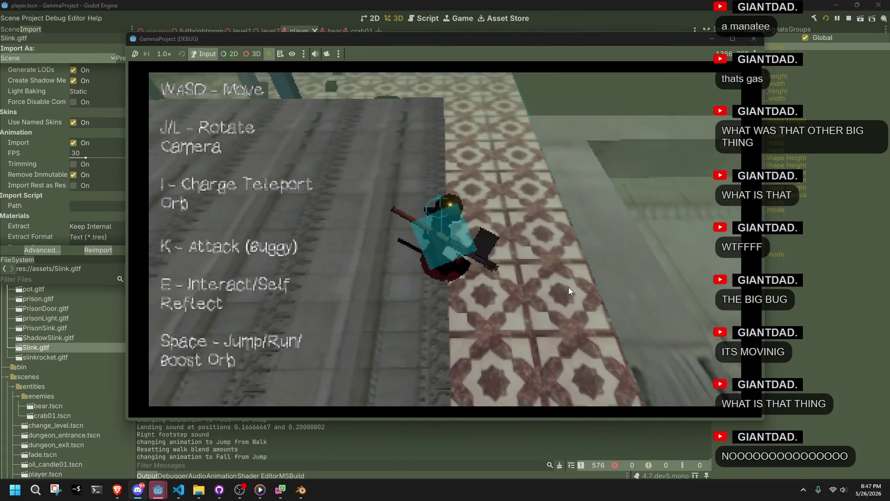
key(w)
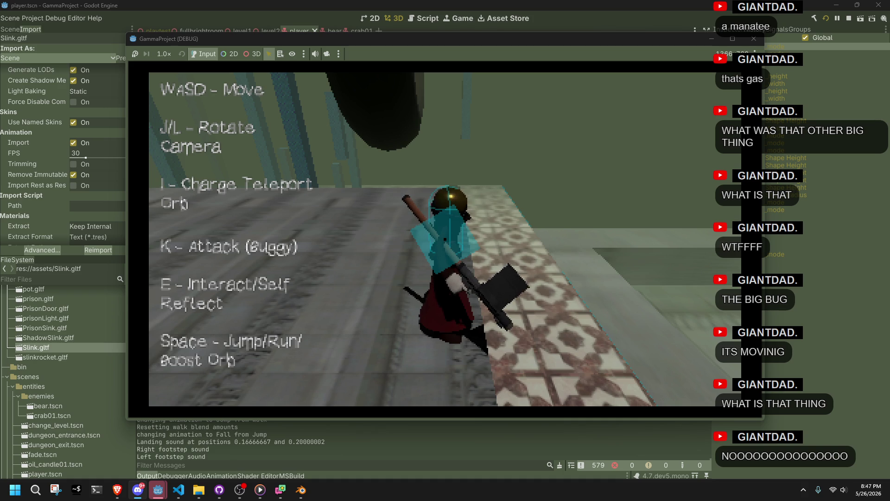
Run and jump across the tiled floor, turning left toward the staircase.
key(w)
key(l)
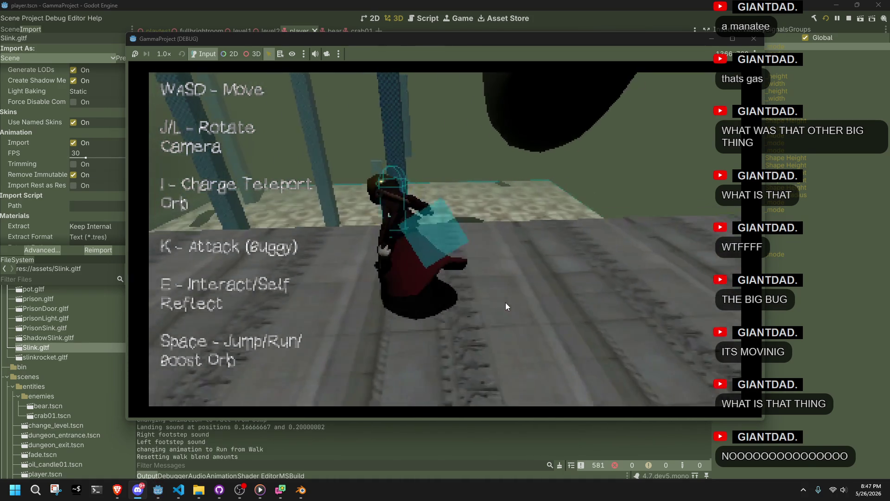
key(space)
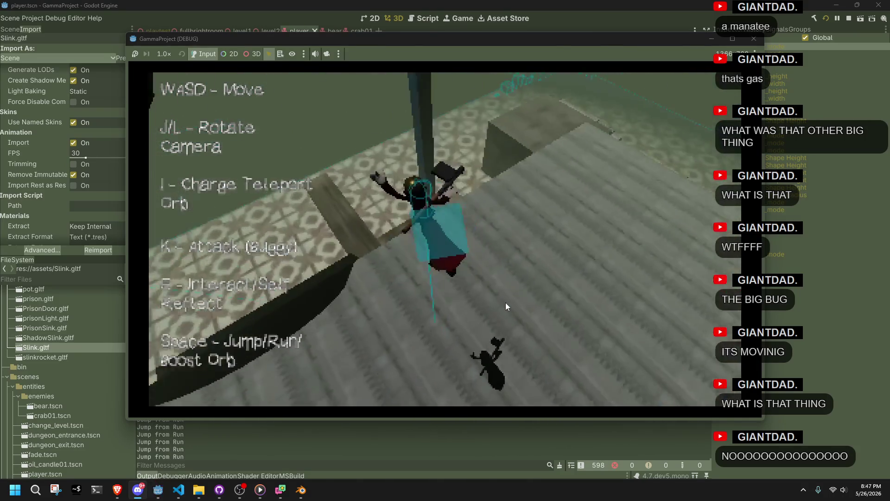
key(w)
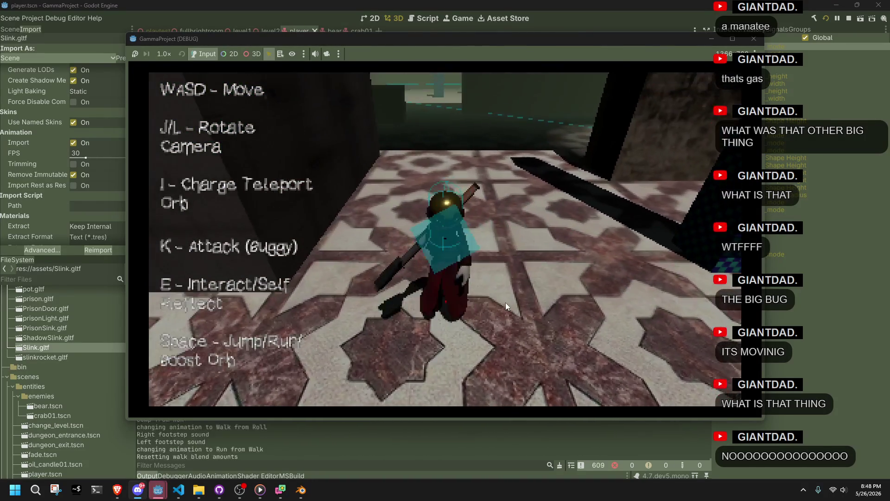
key(a)
key(w)
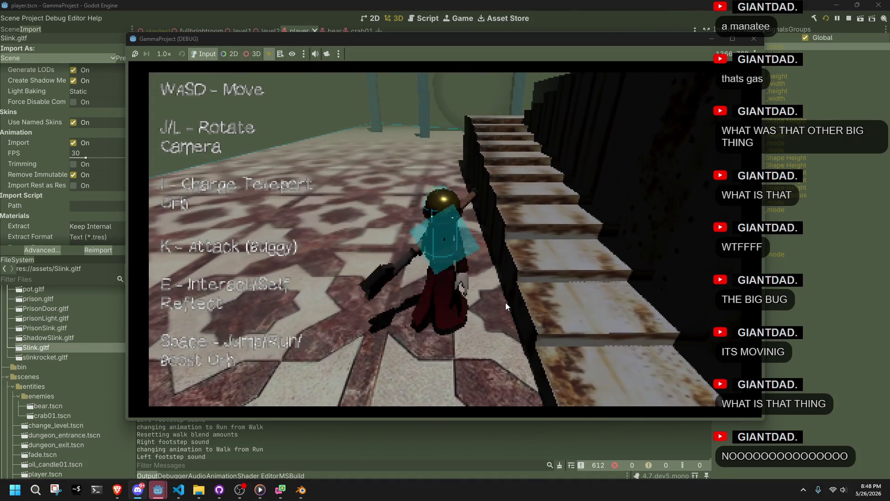
Climb the staircase, come back down, and jump up onto the tiled ledge.
key(w)
key(w)
key(w)
key(space)
key(space)
key(space)
key(space)
key(space)
key(w)
key(w)
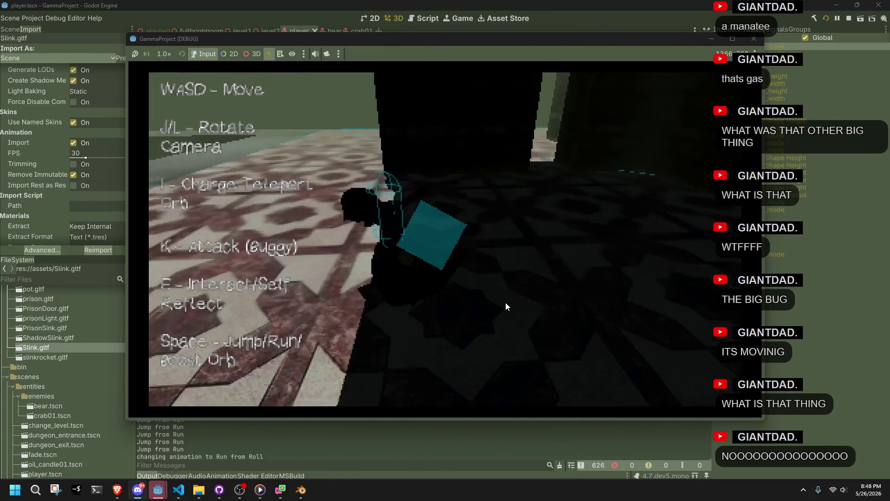
key(space)
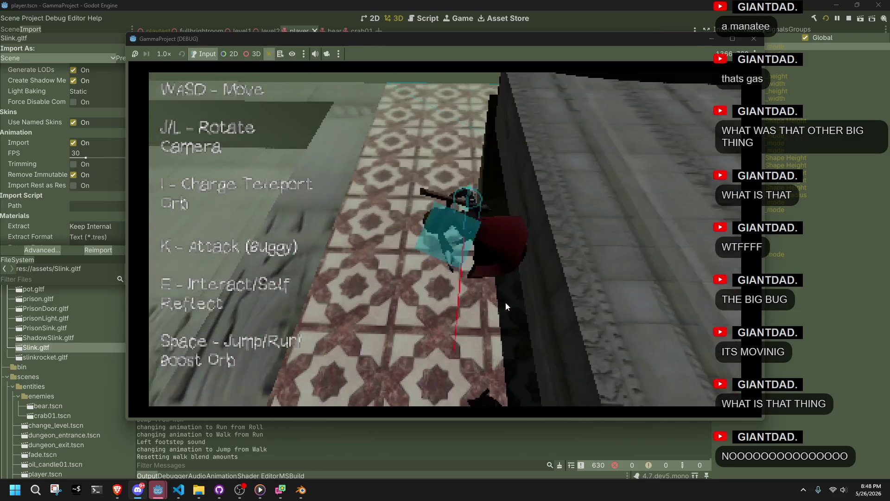
key(s)
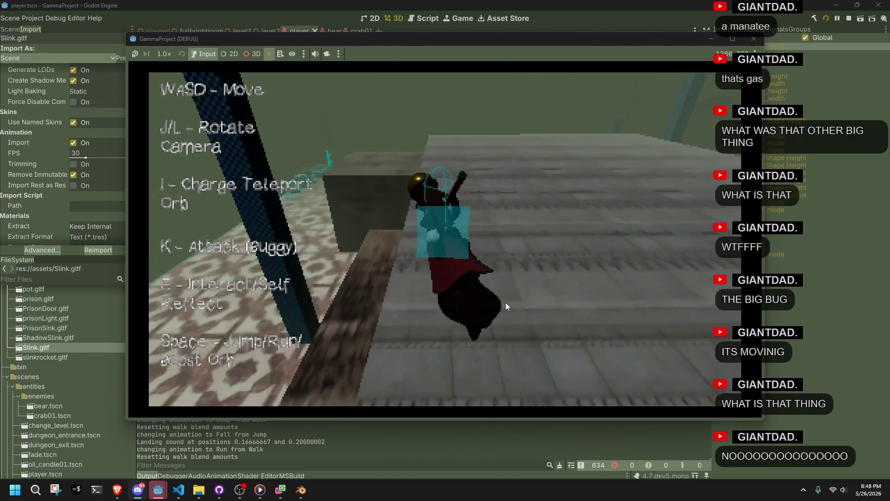
key(space)
key(w)
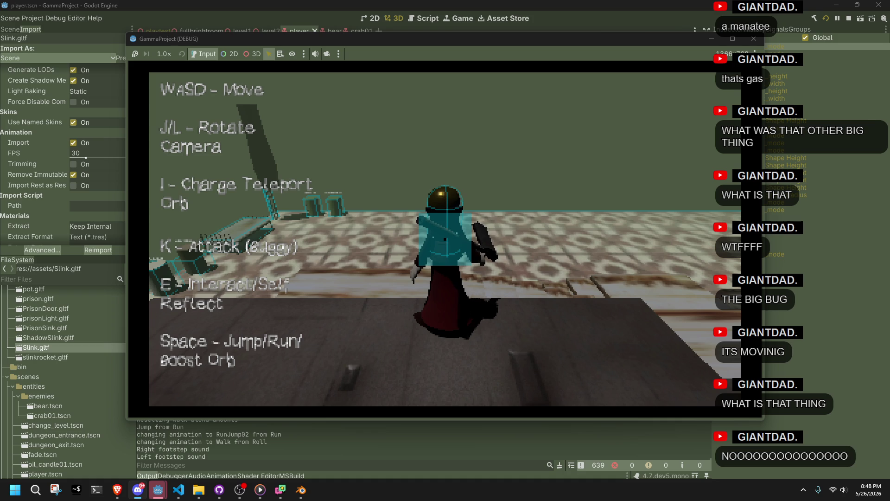
Jump onto the raised area, drop to the tiled floor, run forward, then close the GammaProject window.
key(w)
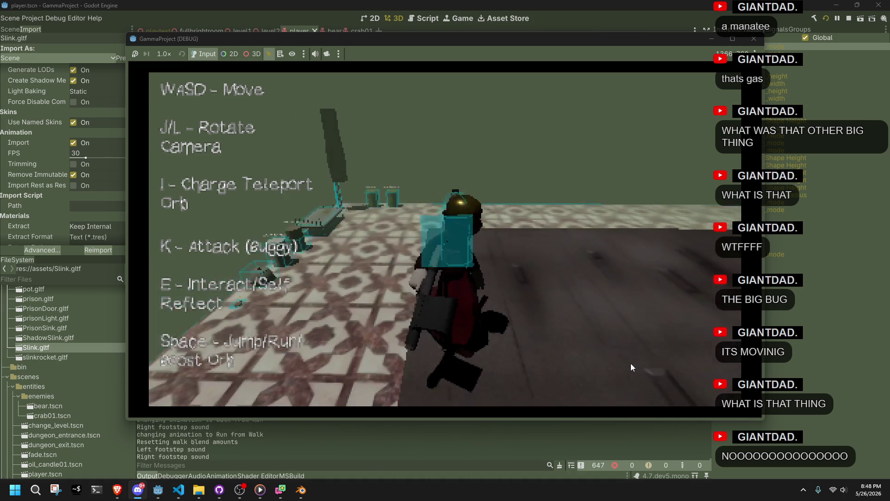
key(space)
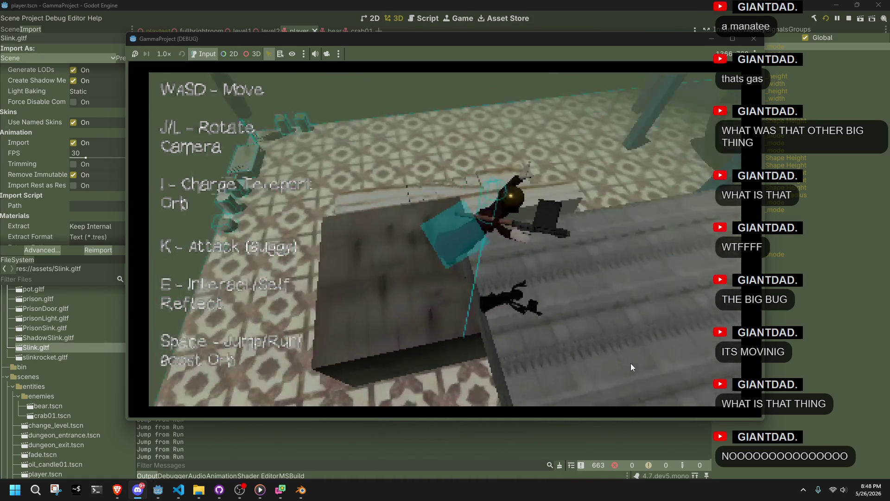
key(space)
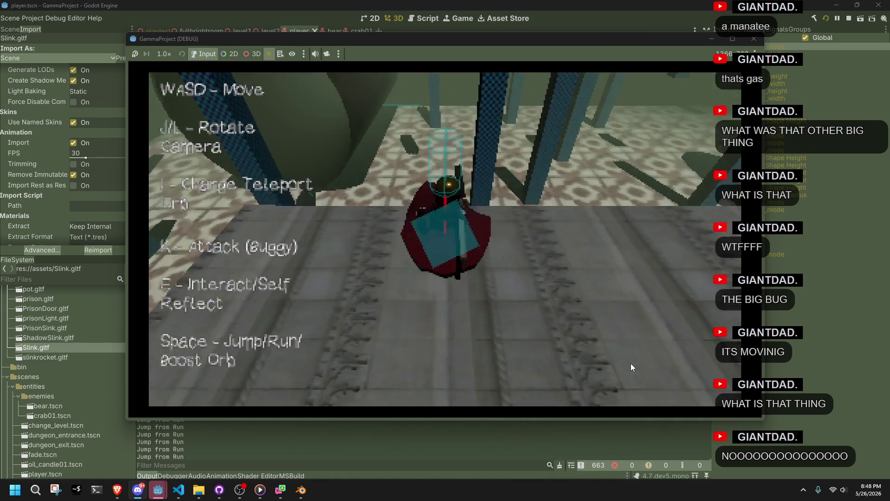
key(w)
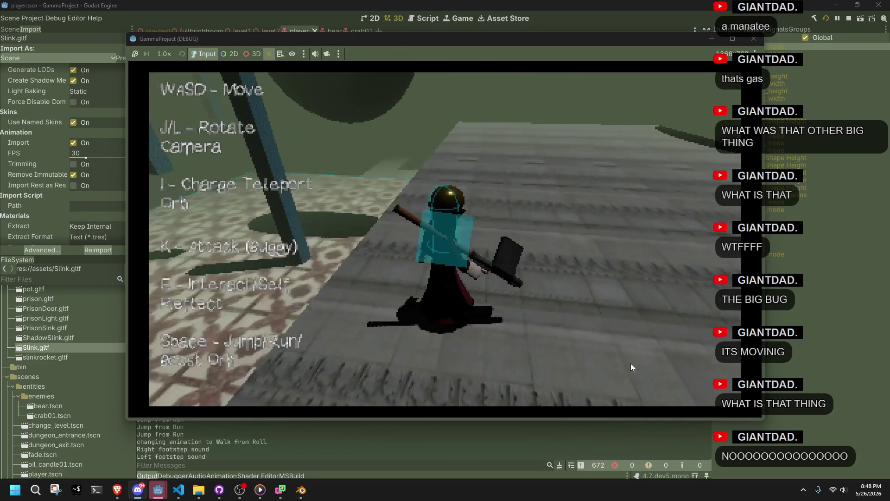
key(w)
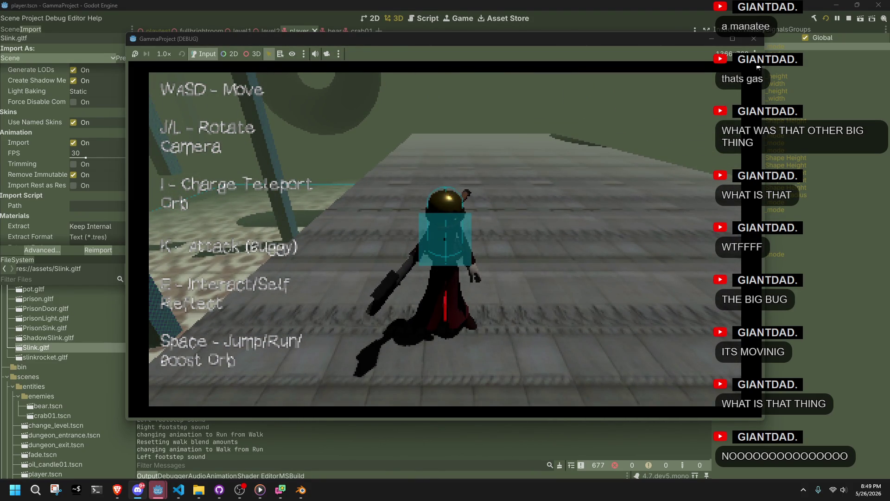
click(758, 38)
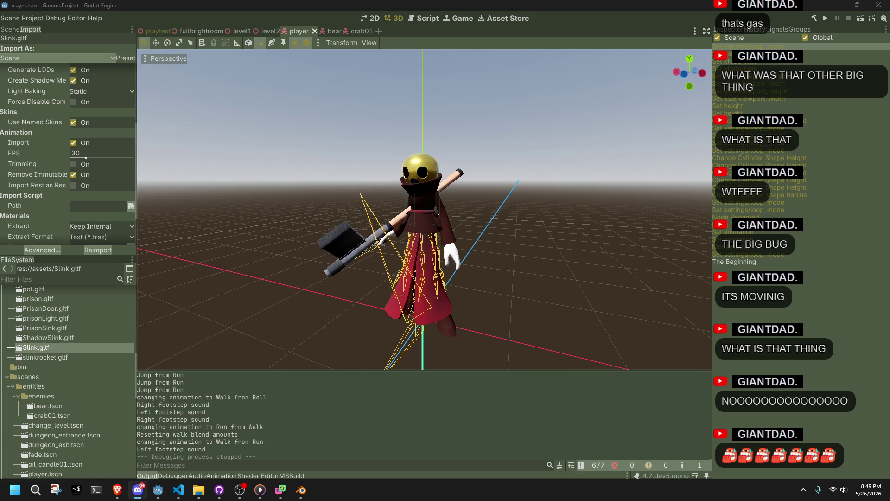
Return to the Godot editor showing player.tscn and zoom the 3D view.
click(543, 325)
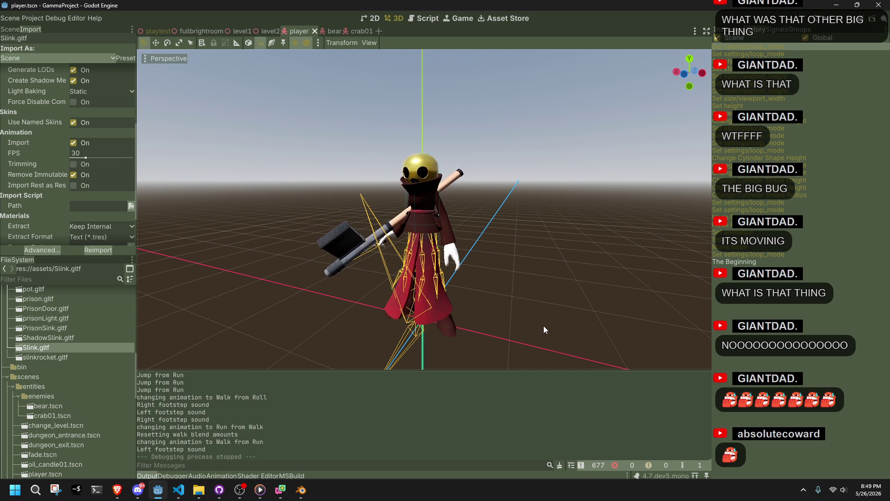
scroll(545, 269, up, 5)
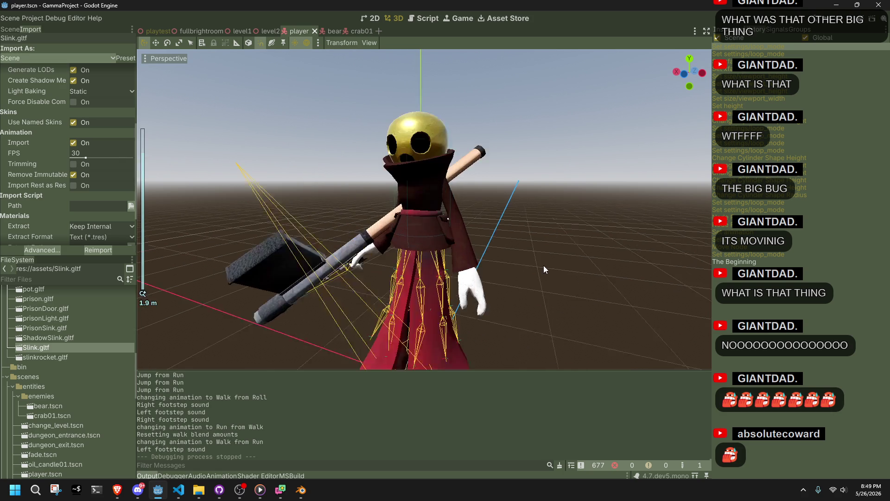
scroll(543, 269, down, 5)
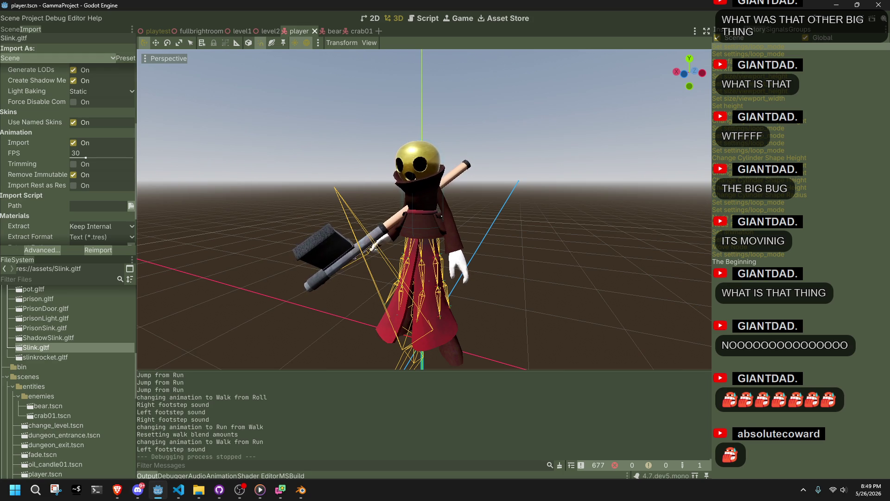
scroll(564, 288, down, 3)
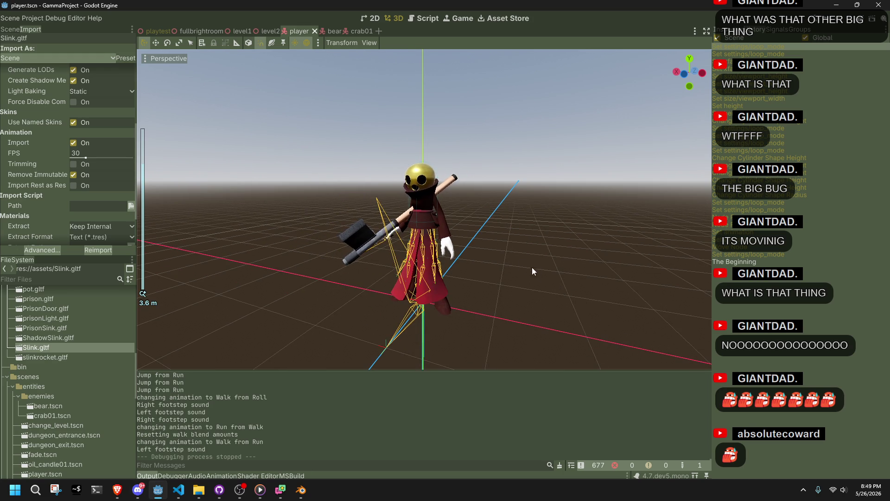
scroll(481, 244, up, 1)
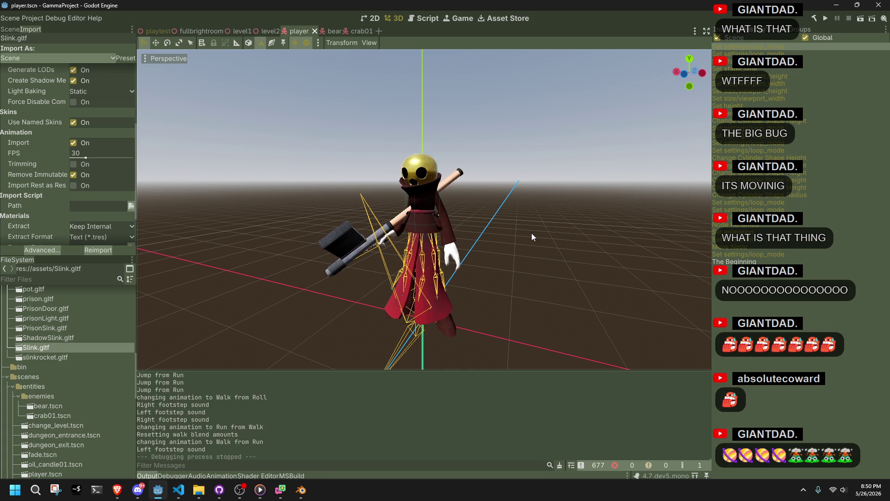
scroll(532, 233, down, 3)
mouse_move(529, 233)
mouse_down()
mouse_move(441, 260)
mouse_move(608, 307)
mouse_move(602, 302)
mouse_move(630, 282)
mouse_move(631, 265)
mouse_up()
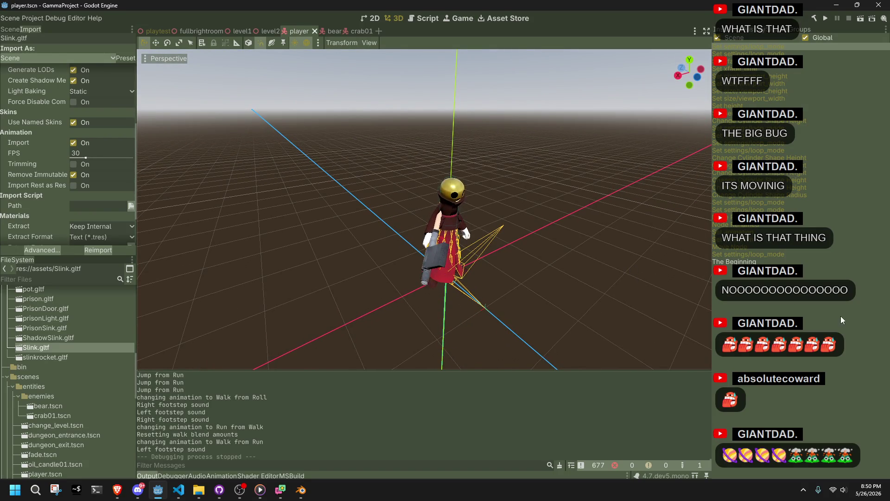
key(alt+Tab)
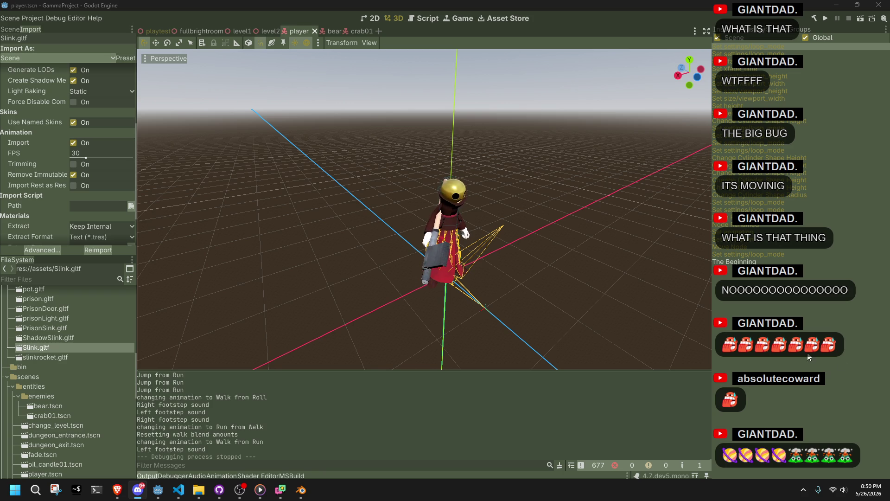
mouse_move(577, 293)
mouse_down()
mouse_move(562, 287)
mouse_move(570, 292)
mouse_move(557, 299)
mouse_up()
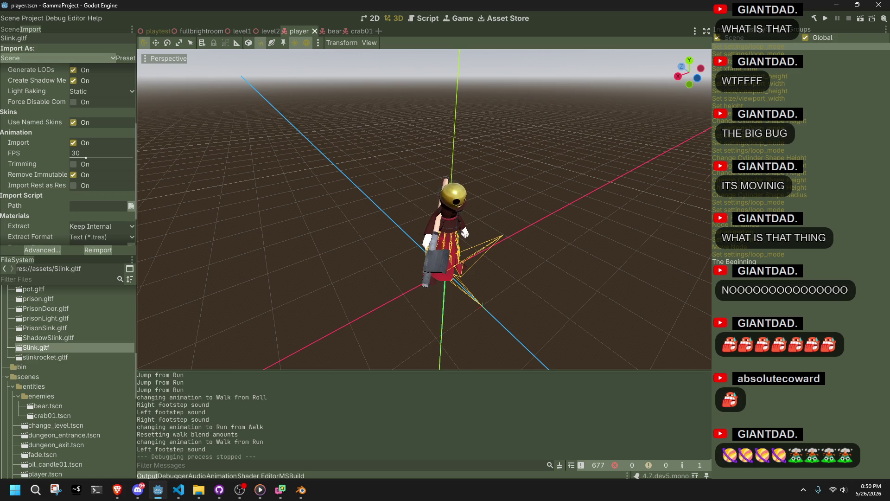
click(138, 489)
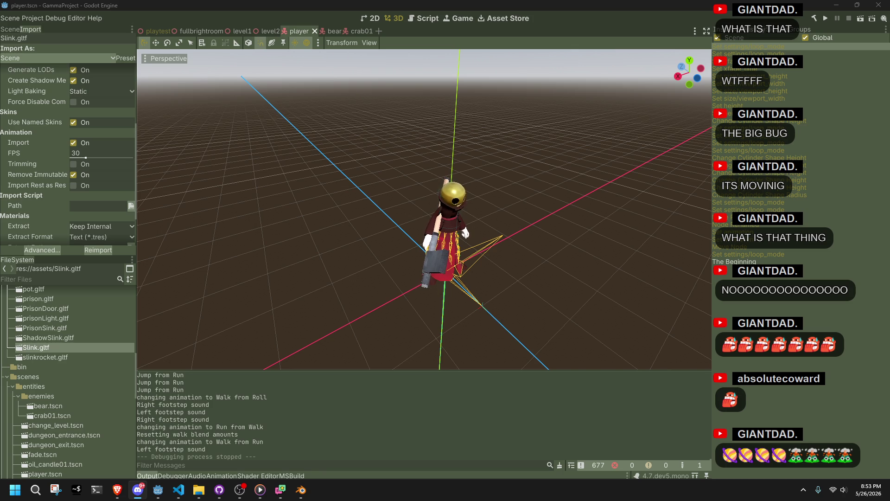
Orbit and zoom the 3D view around the player character, then run the project.
click(591, 319)
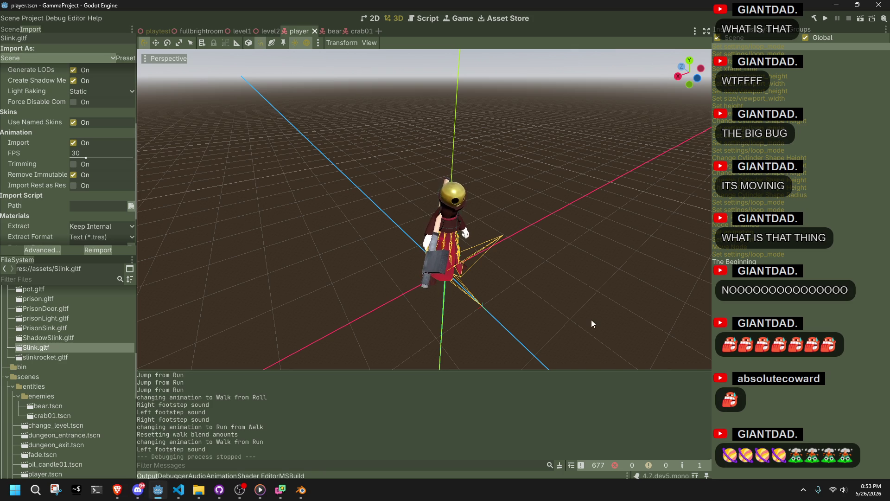
scroll(591, 319, up, 5)
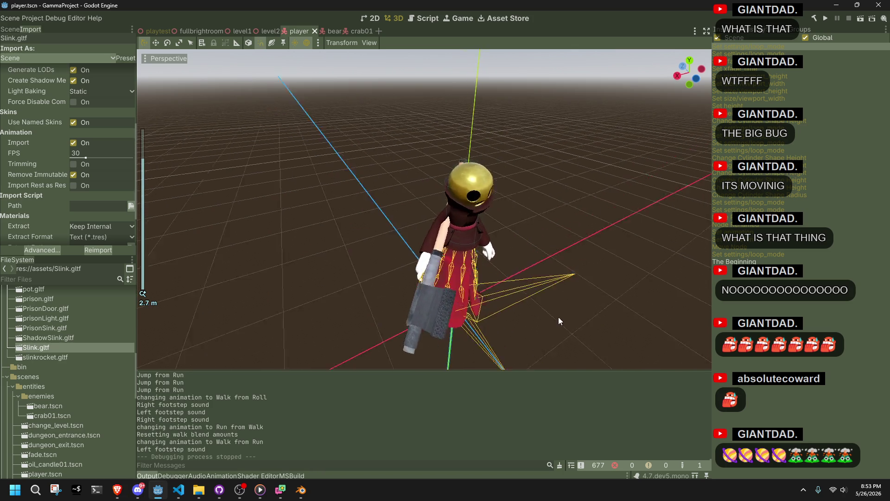
drag(563, 317, 458, 295)
scroll(459, 292, up, 4)
scroll(458, 283, down, 2)
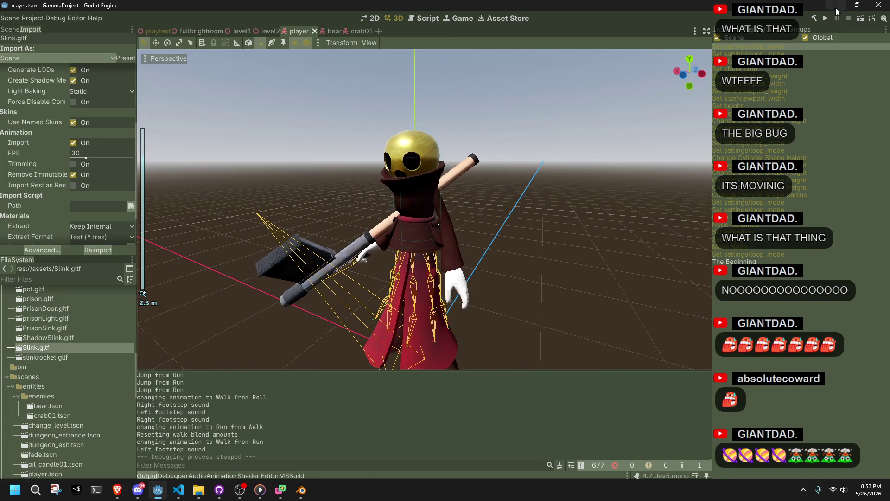
click(824, 21)
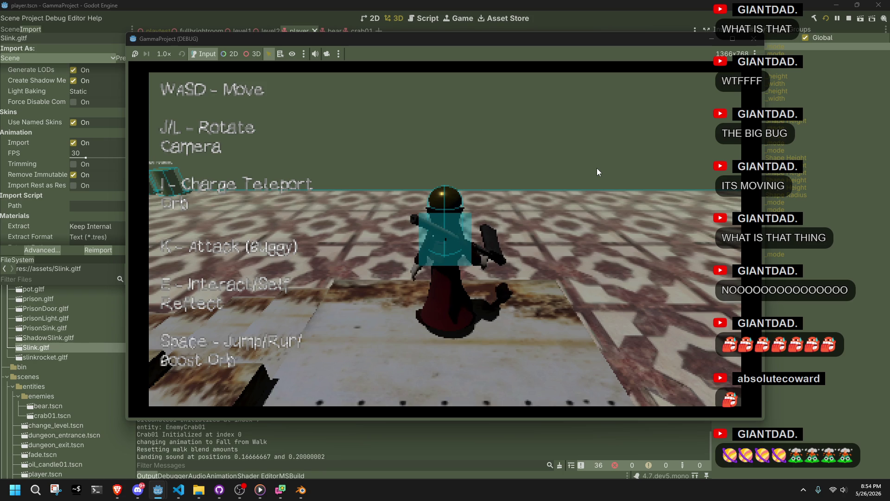
Walk up the wooden staircase and run, jump and flip across the tiled floor onto the stone ledge.
key(w)
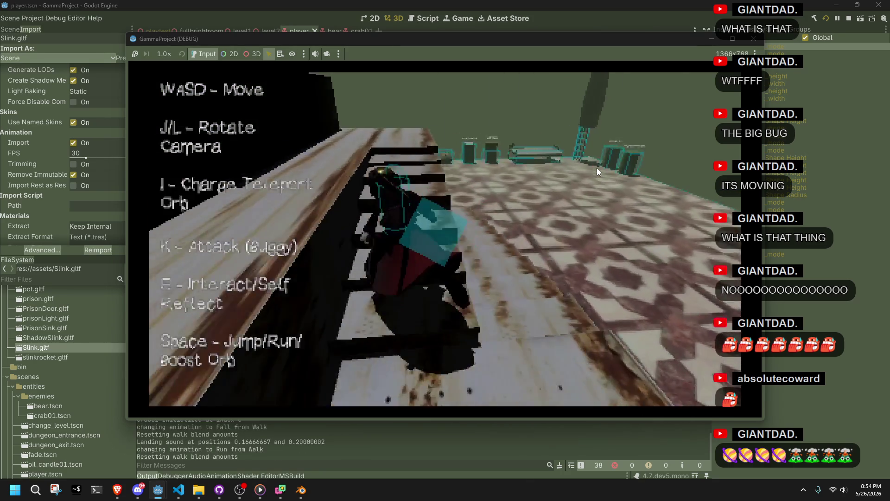
key(w)
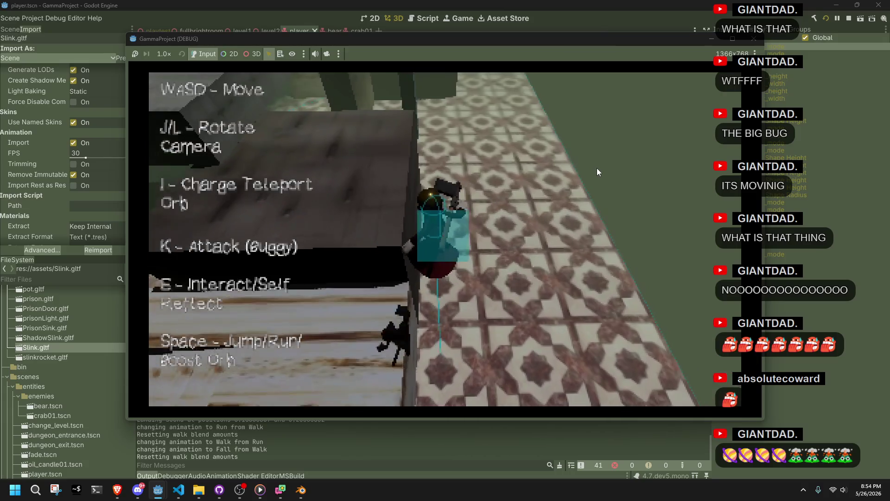
key(w)
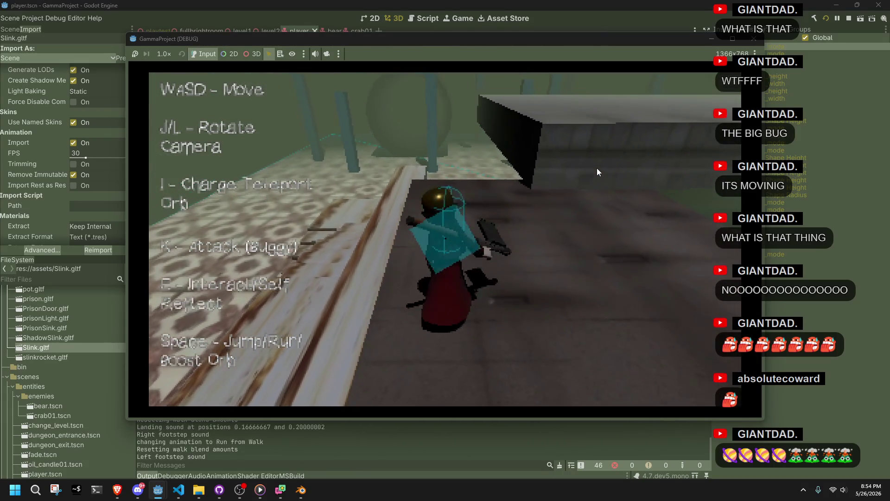
key(space)
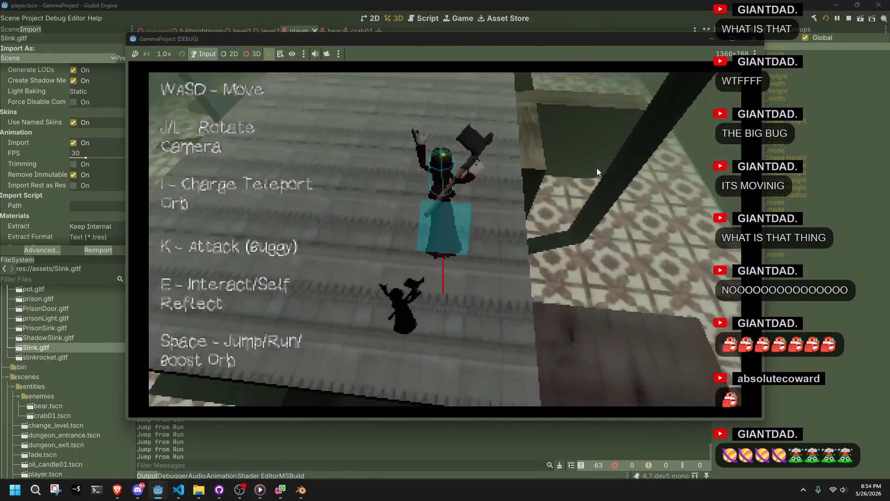
key(w)
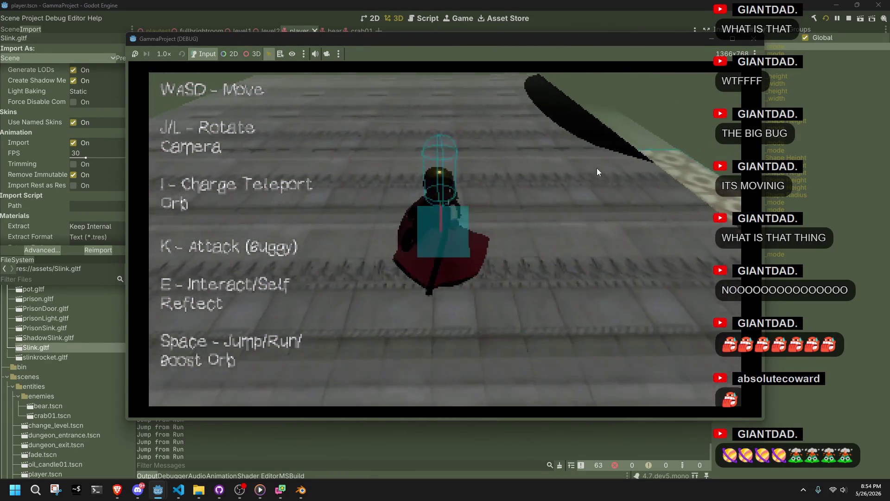
key(w)
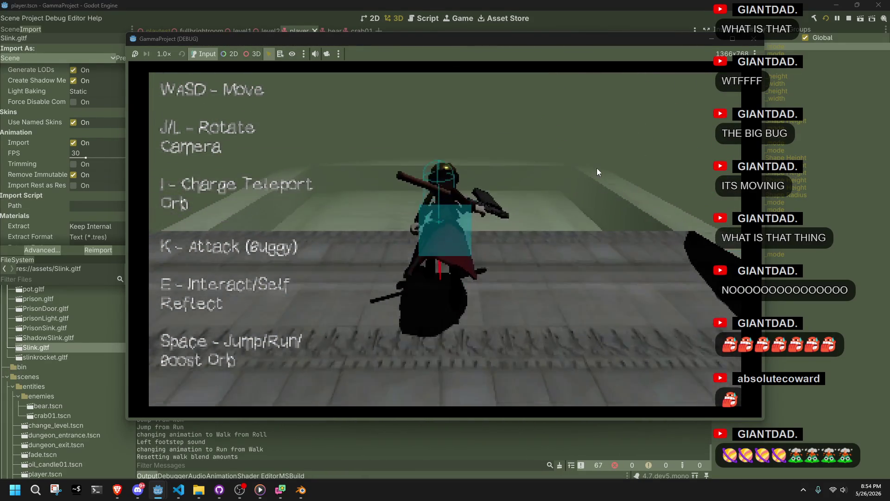
key(space)
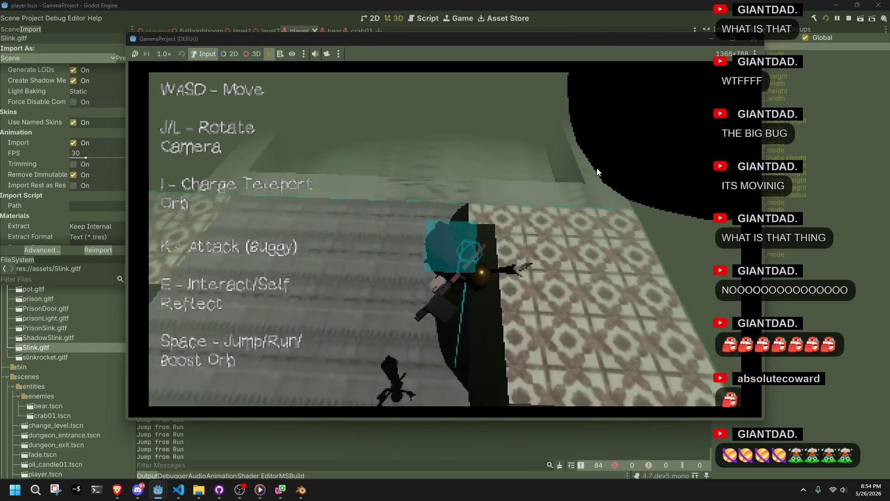
key(w)
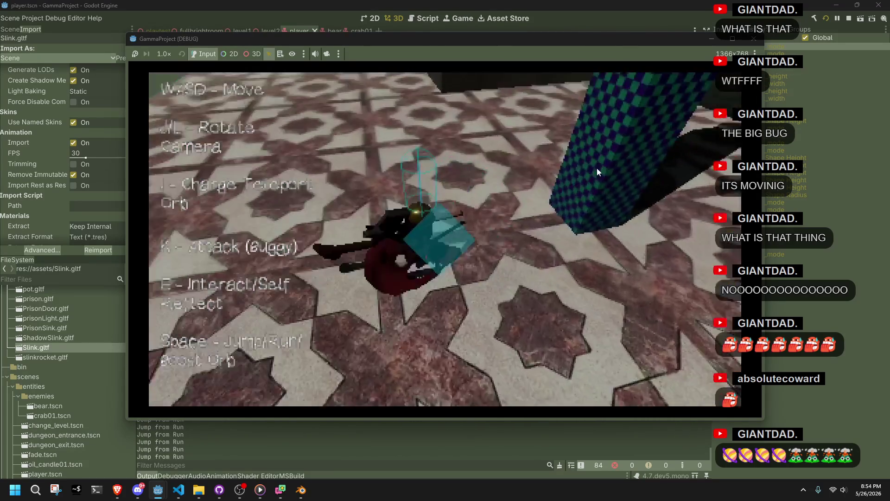
key(w)
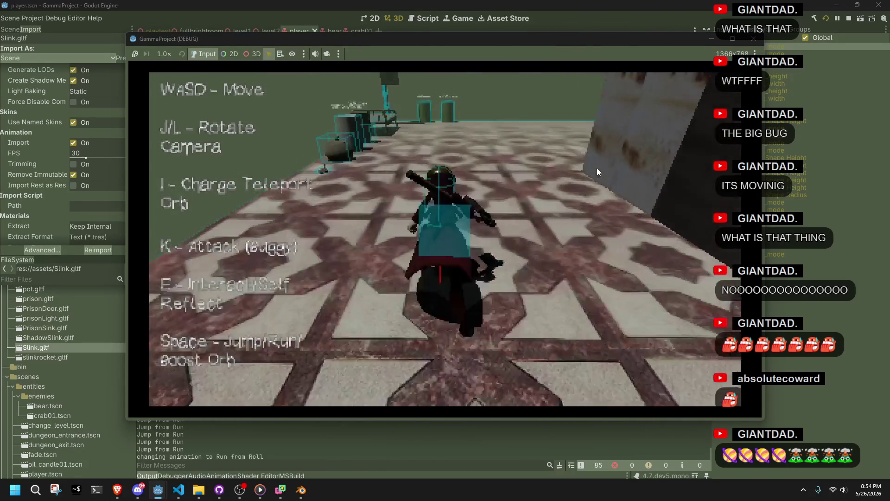
key(w)
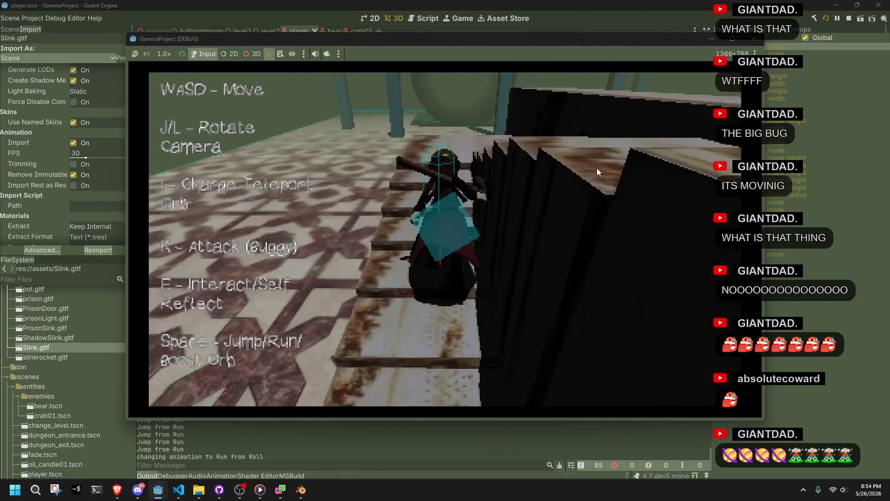
key(w)
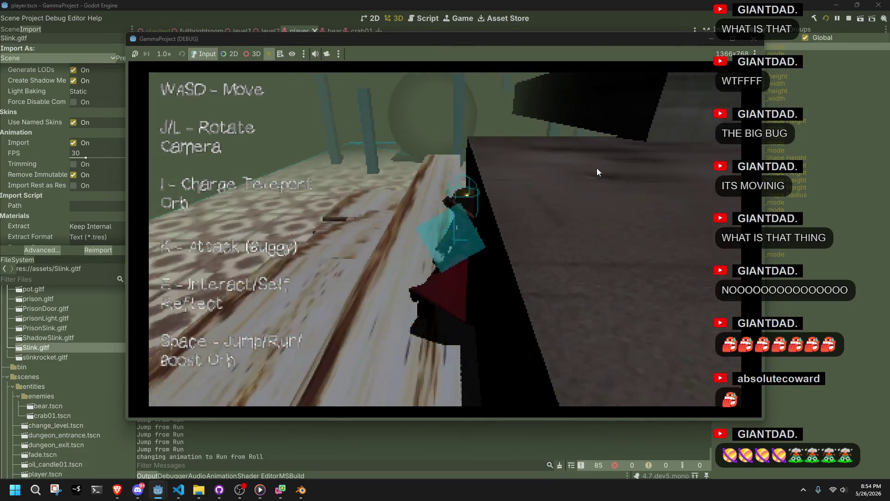
Jump off and back onto ledges in the patterned room, then switch to Media Player.
key(space)
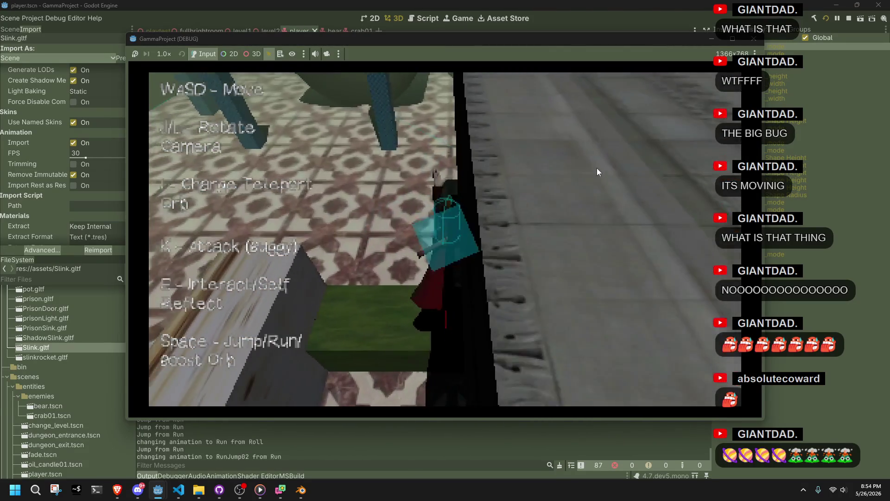
key(space)
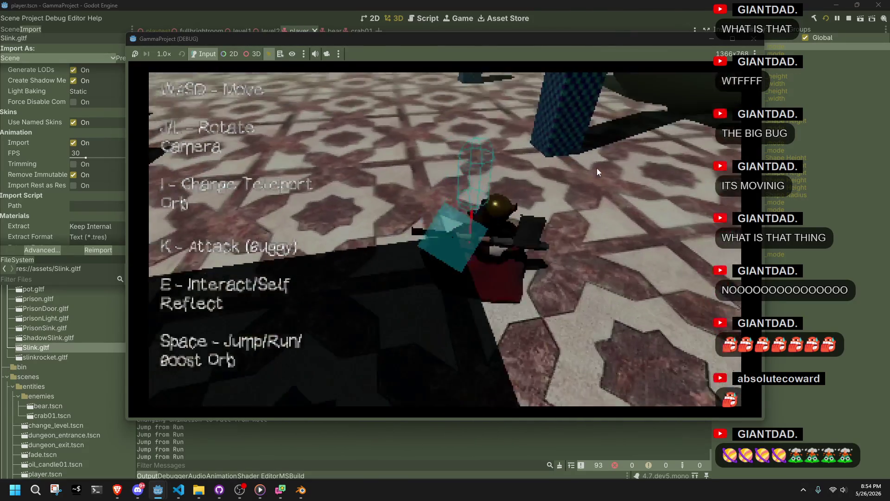
key(w)
key(space)
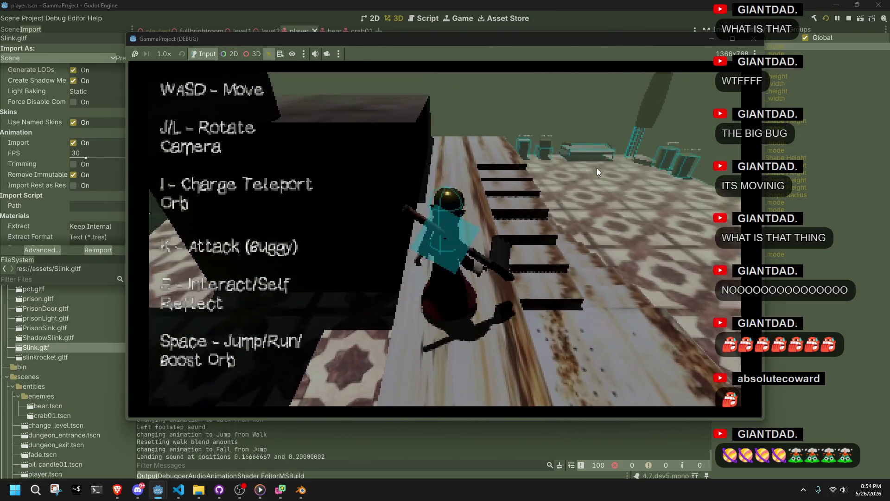
key(w)
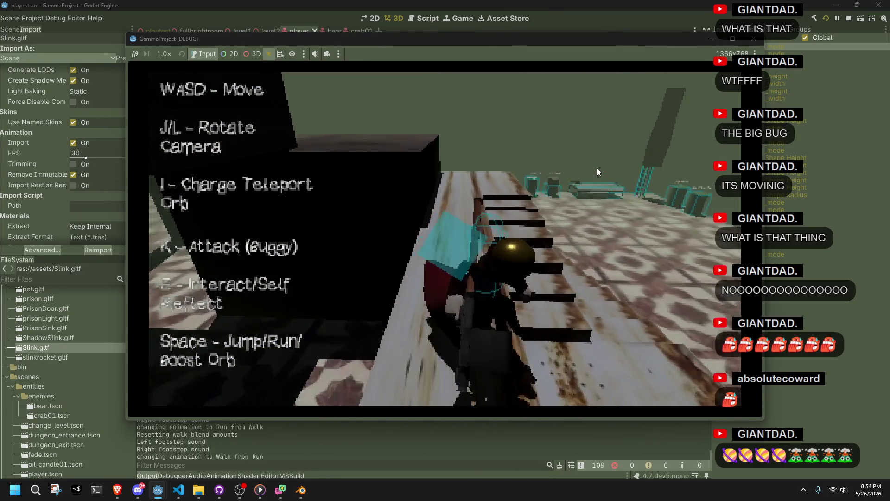
key(space)
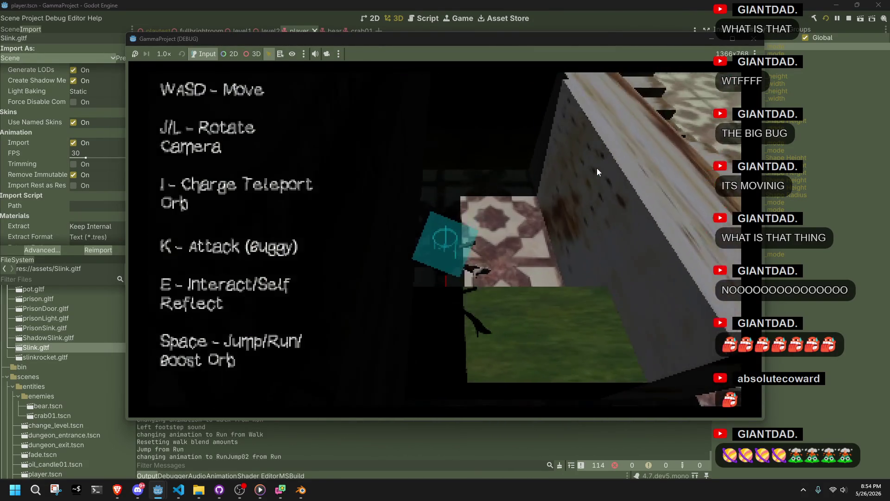
key(w)
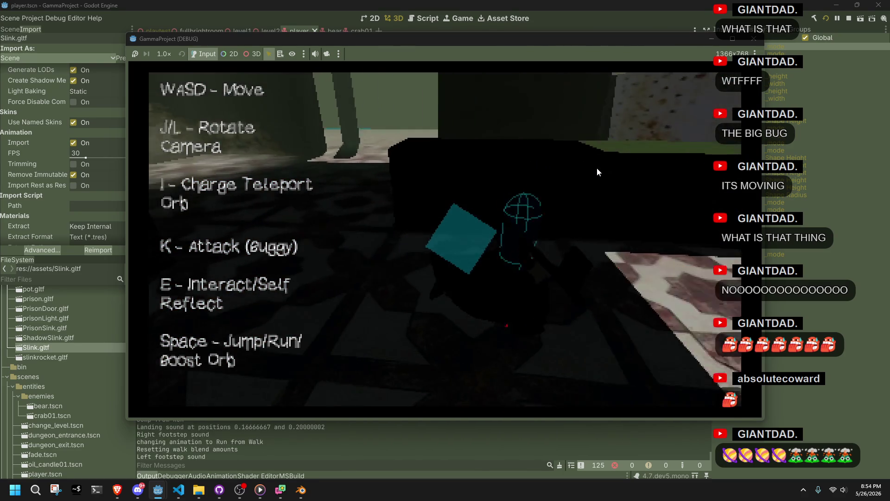
key(w)
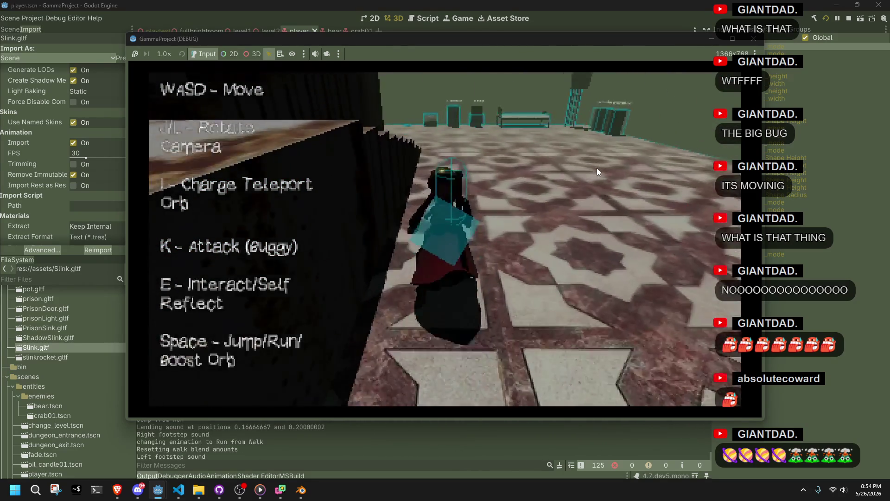
key(a)
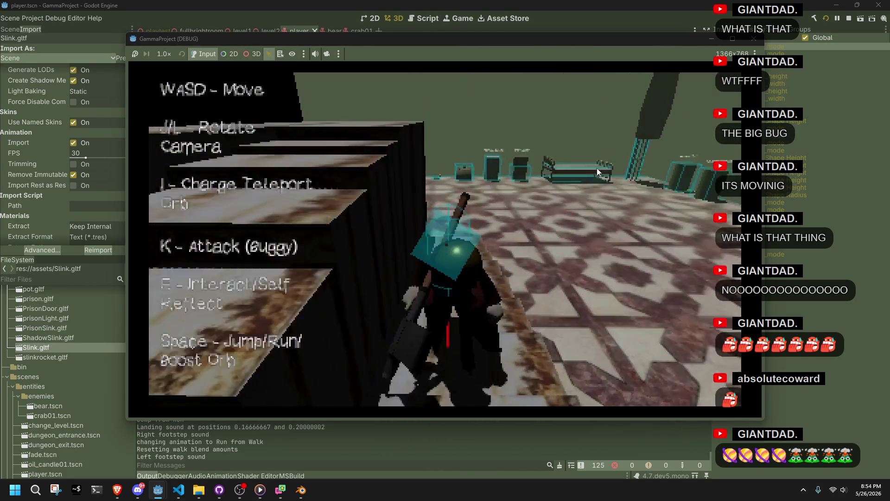
key(space)
key(w)
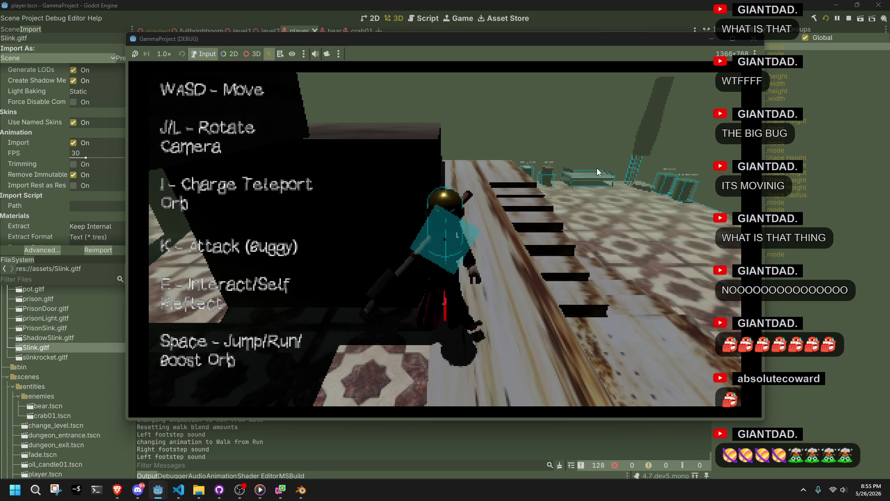
key(alt+Tab)
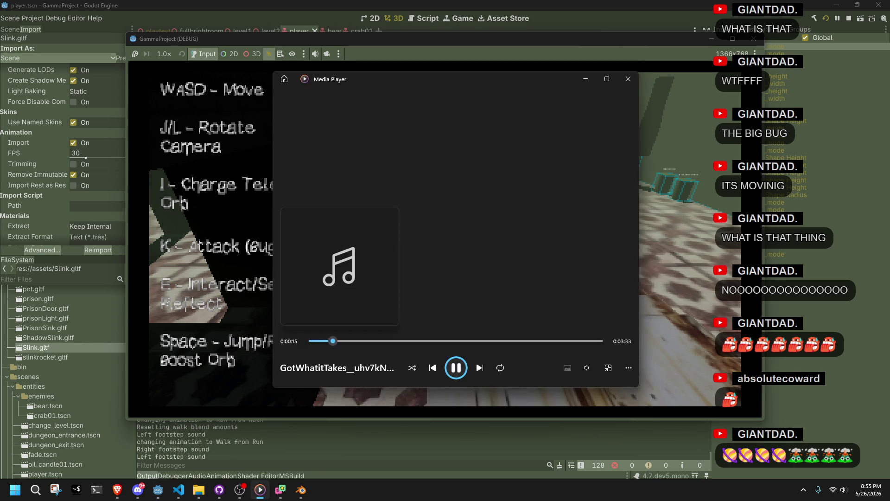
drag(423, 80, 556, 74)
key(alt+Tab)
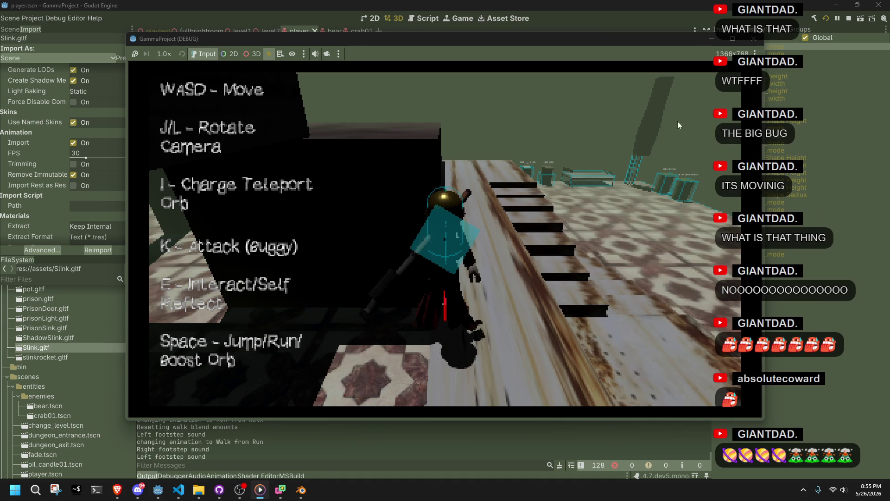
click(751, 41)
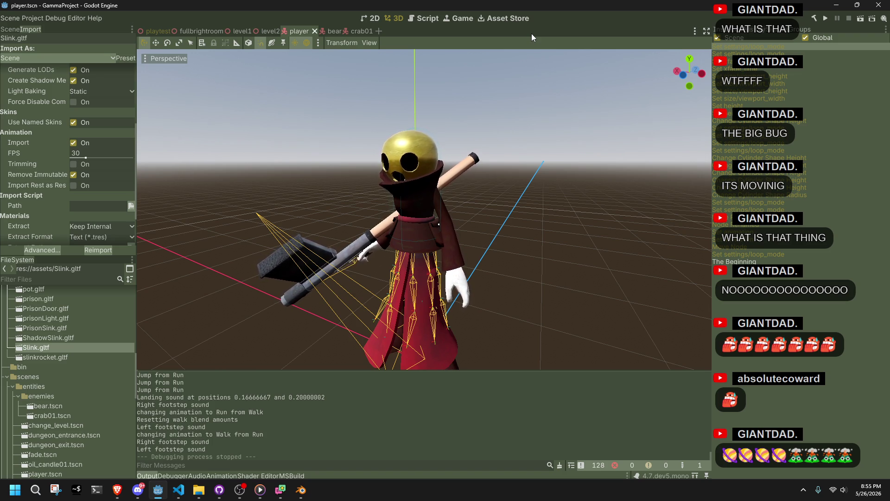
Switch between Discord and the Godot editor, then rebuild and relaunch the project.
key(alt+Tab)
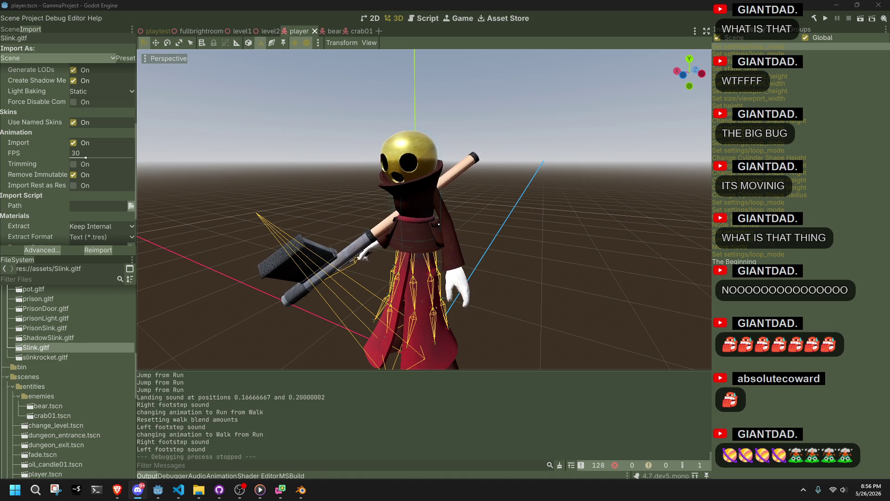
click(522, 306)
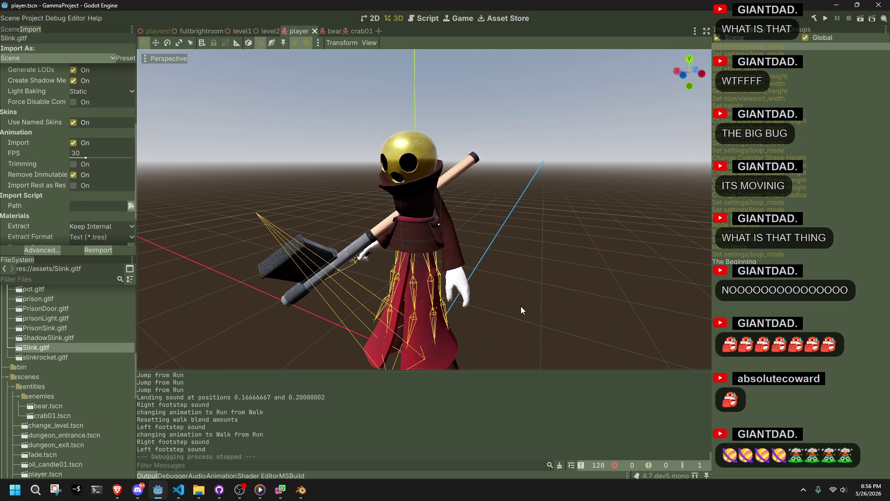
key(alt+Tab)
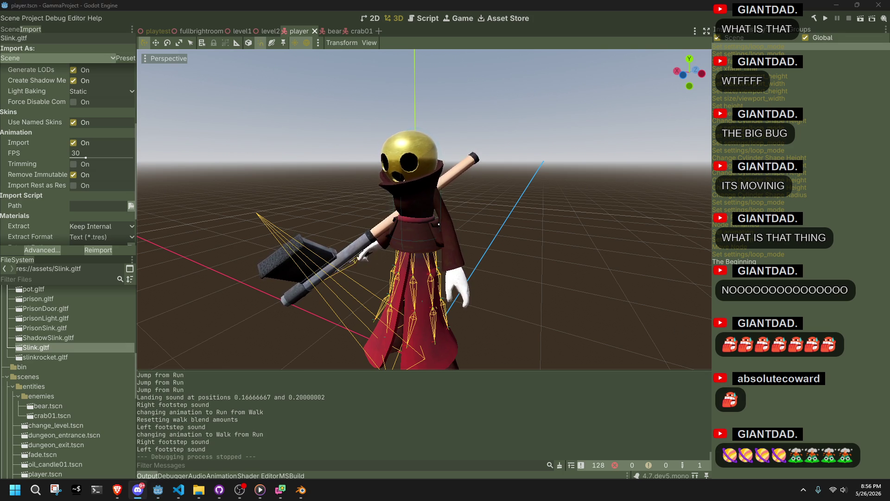
click(552, 290)
click(827, 17)
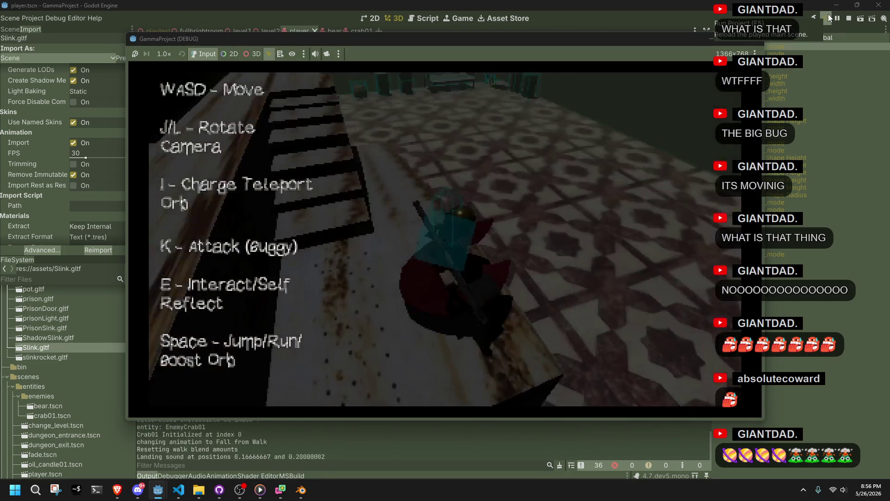
Jump off the ledge, face the big bug and fire at Crab01 with K.
key(w)
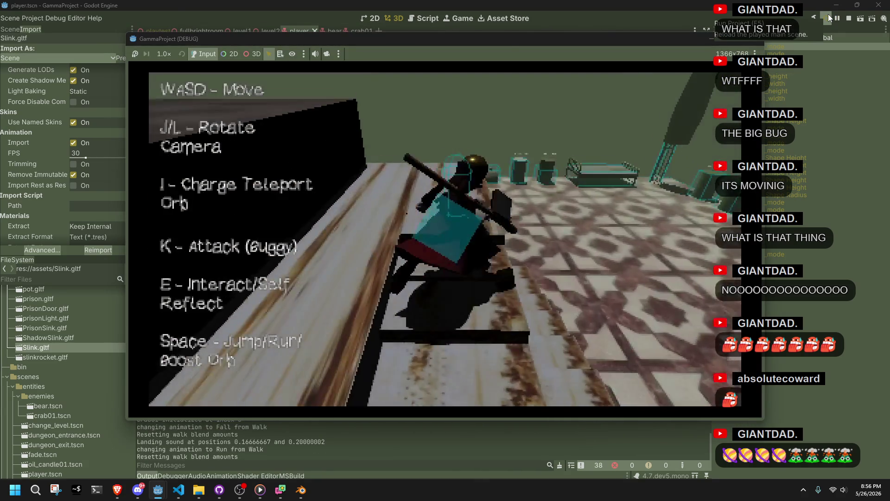
key(space)
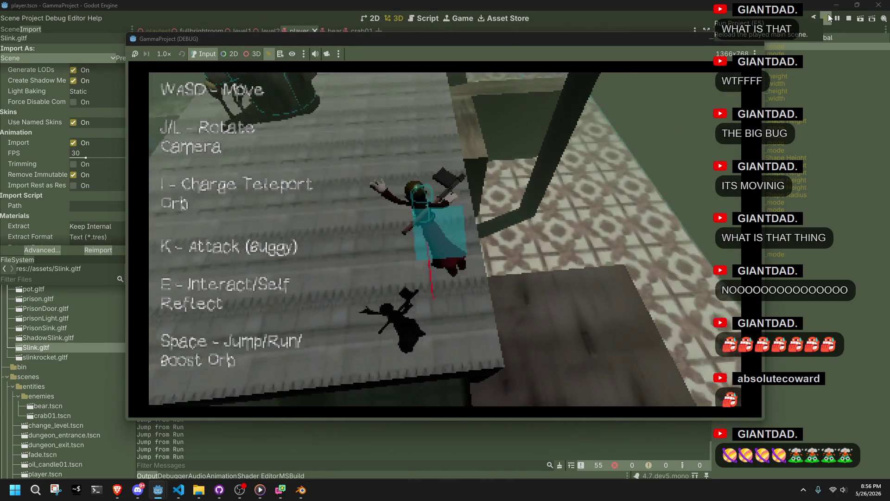
key(w)
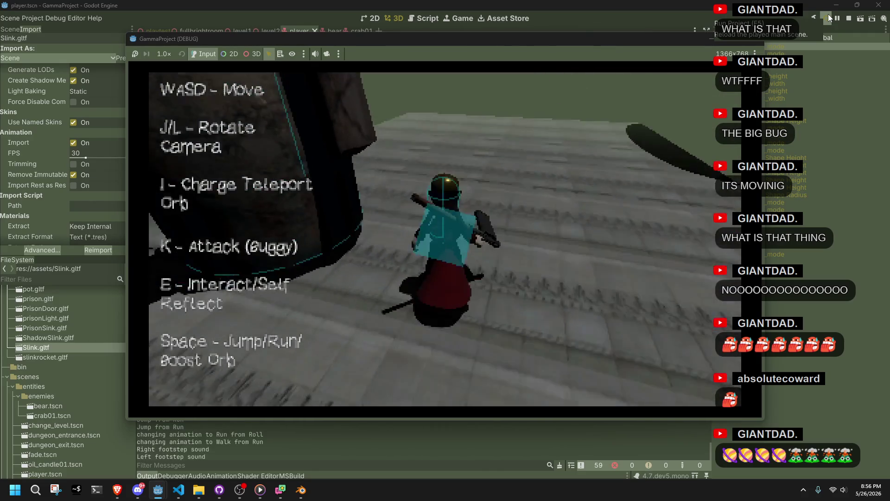
key(w)
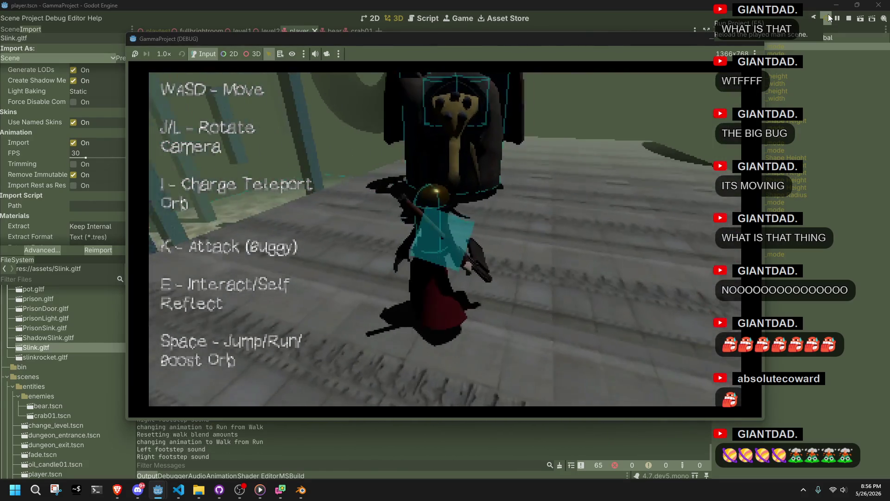
key(k)
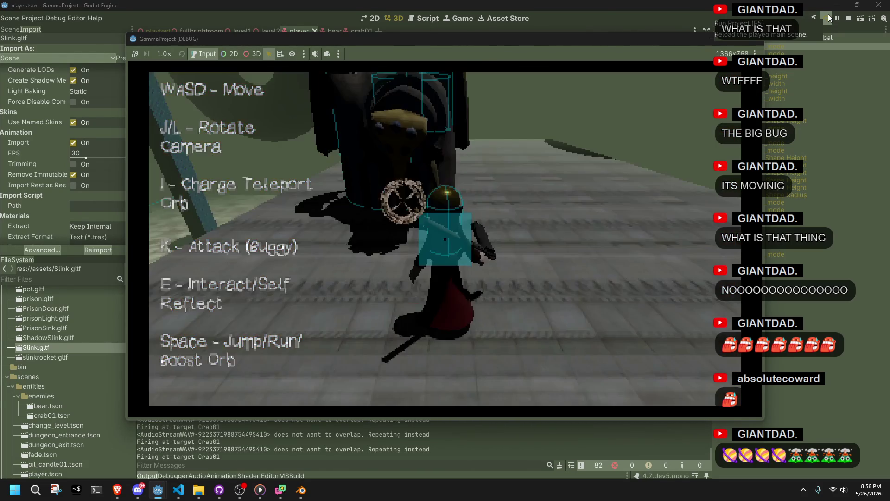
key(w)
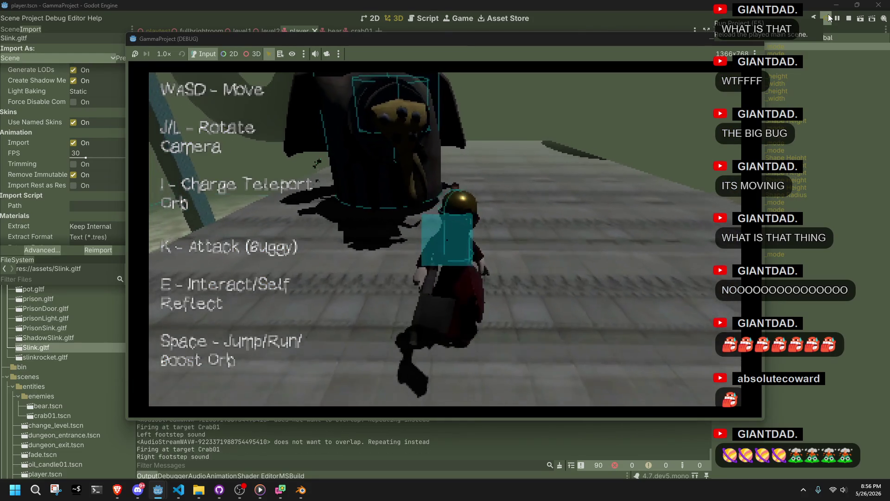
key(w)
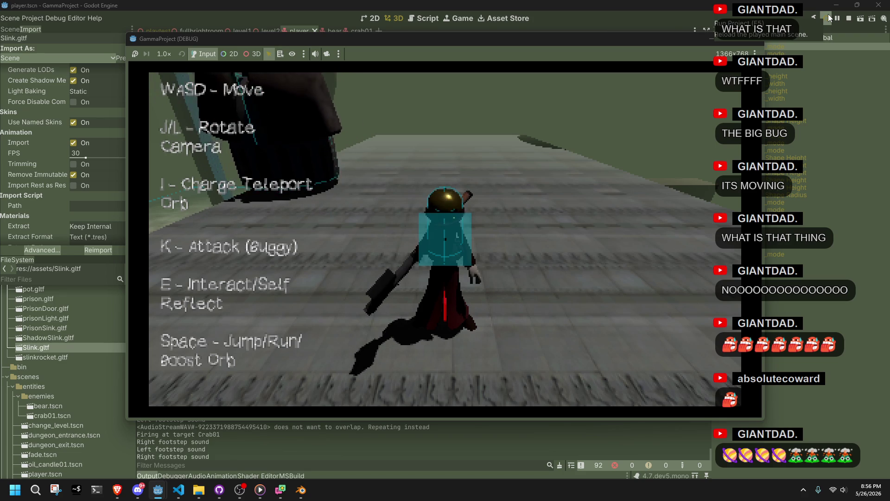
Run around the bug, attack Crab01 again, then stop the running game.
click(674, 150)
key(w)
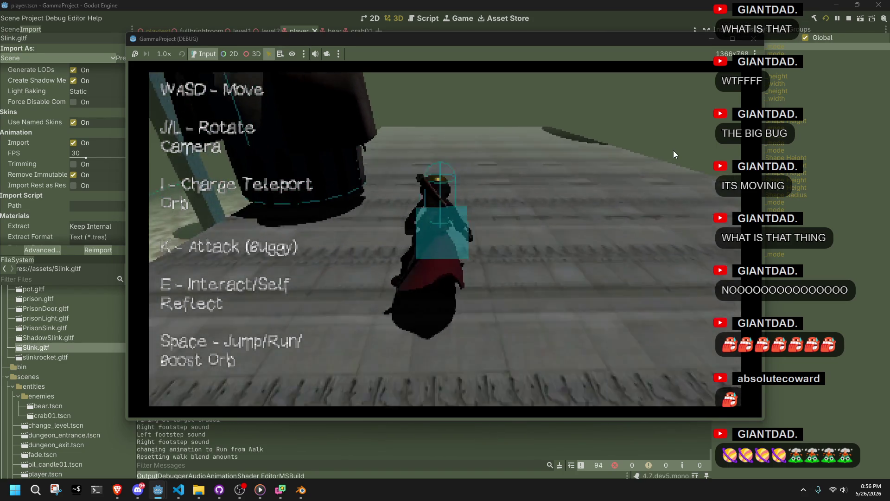
key(d)
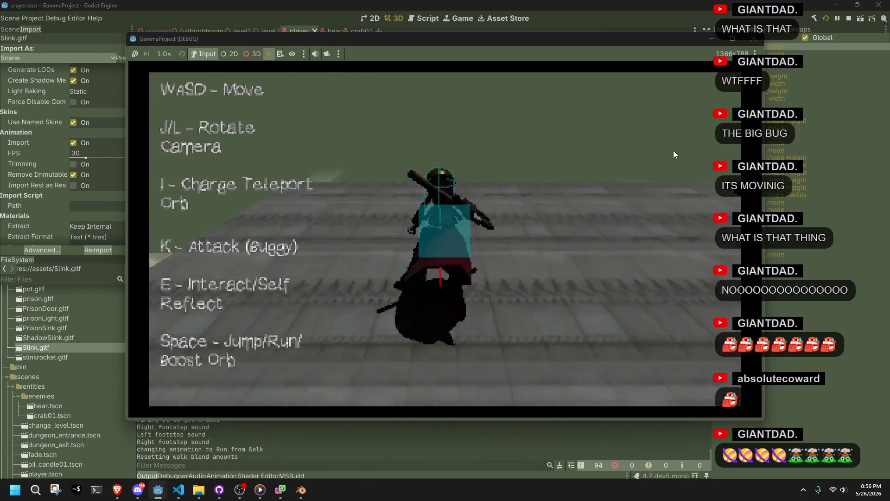
key(s)
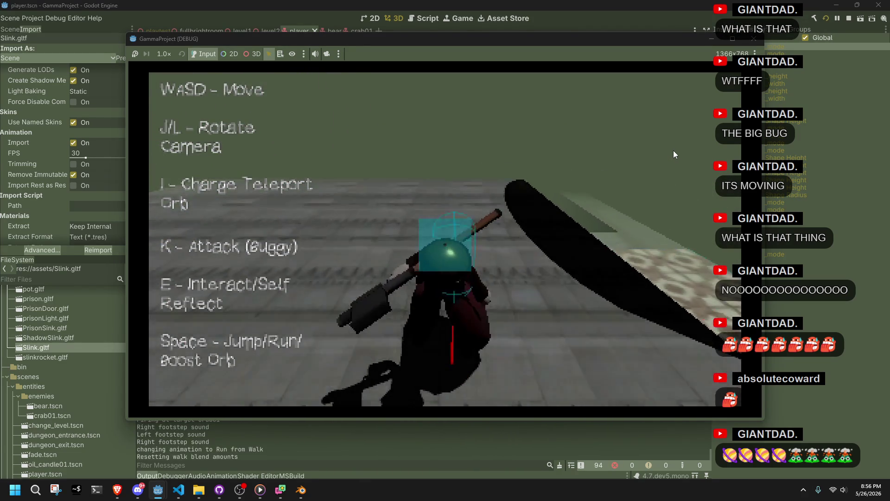
key(d)
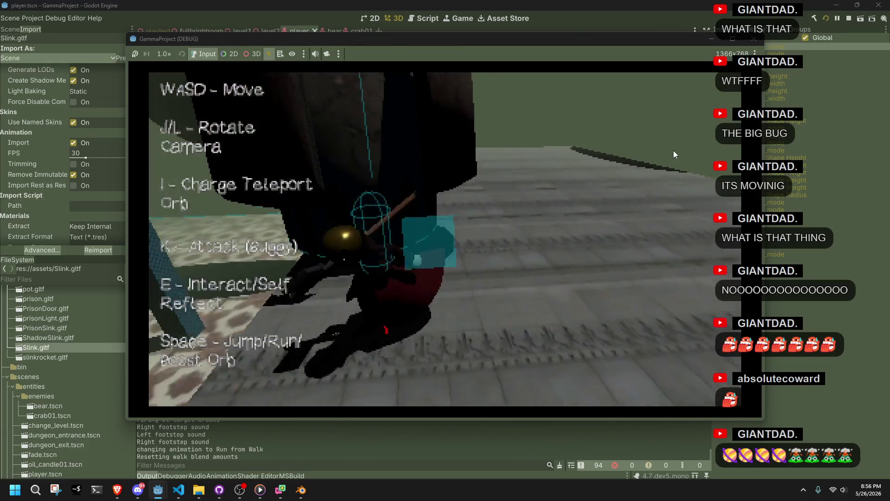
key(a)
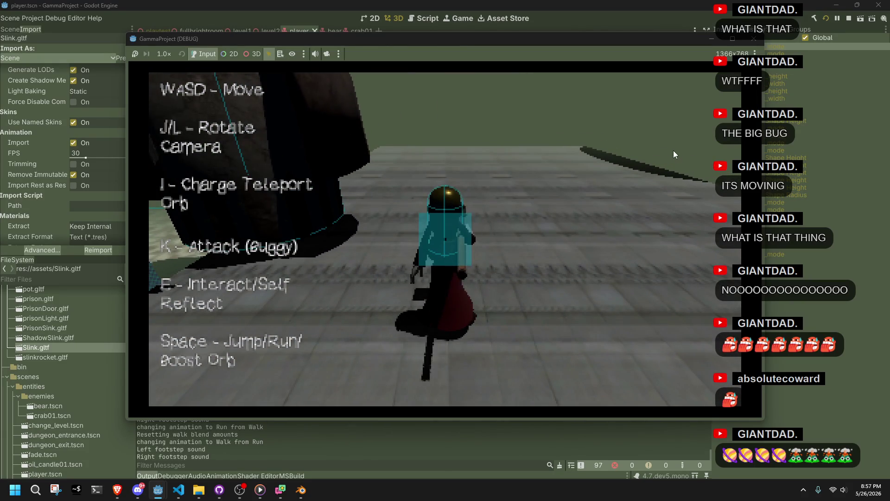
key(w)
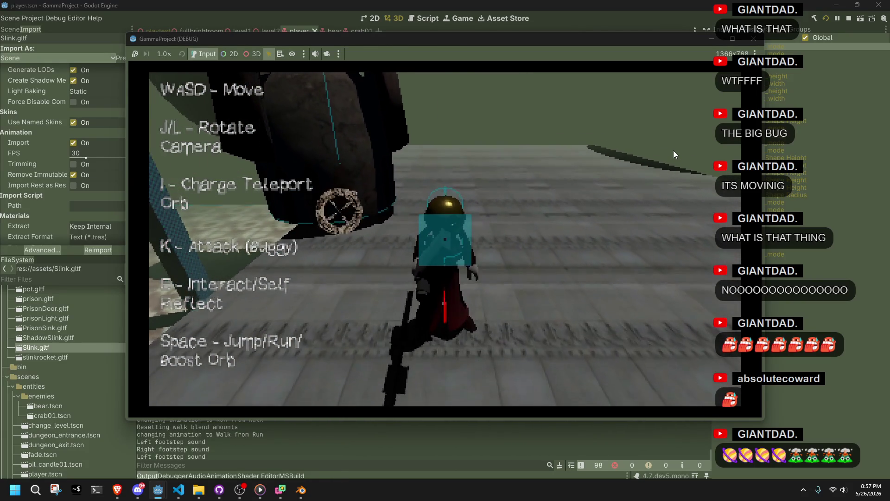
key(j)
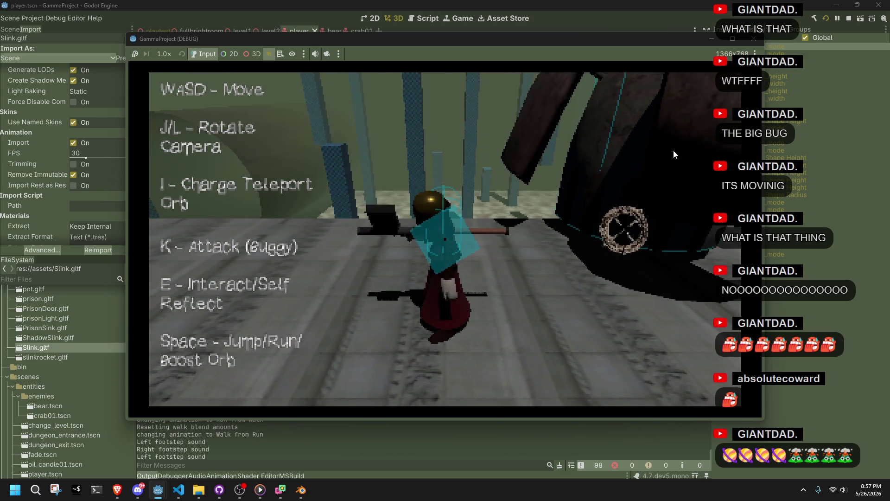
key(k)
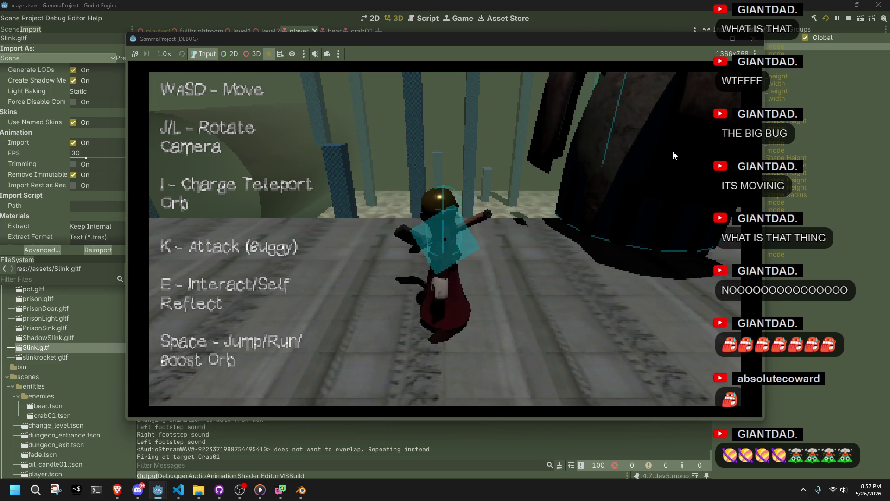
click(753, 39)
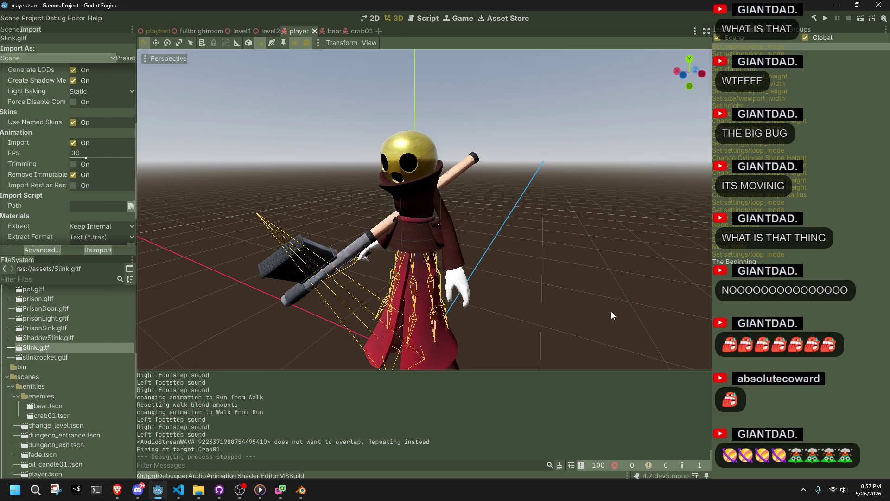
click(138, 489)
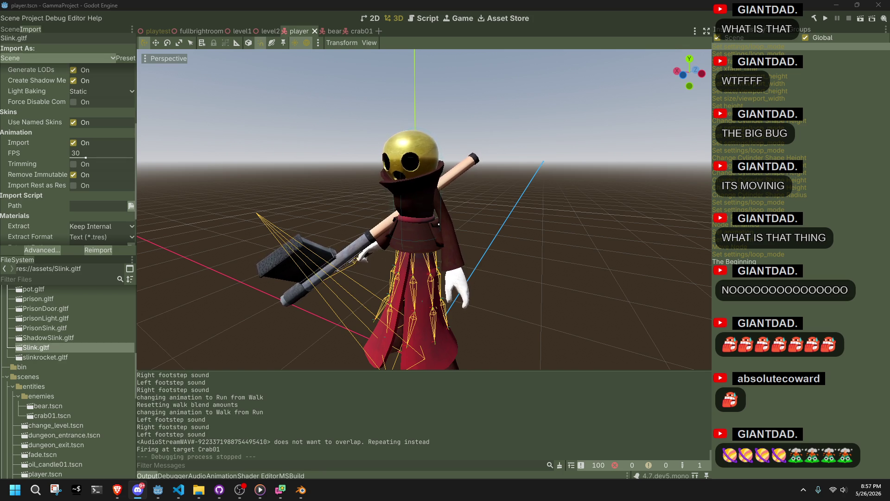
click(579, 322)
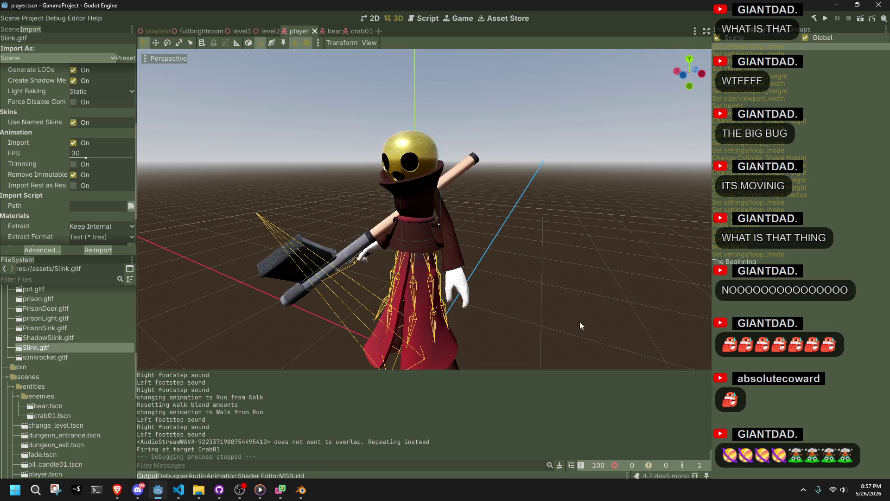
Inspect the Godot player character from a side angle and the Left orthogonal view, zooming in and out.
drag(580, 321, 471, 299)
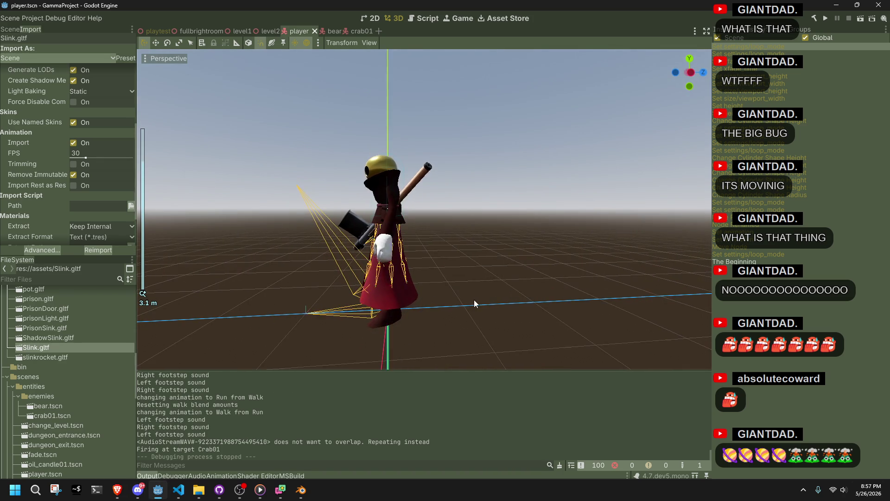
click(693, 70)
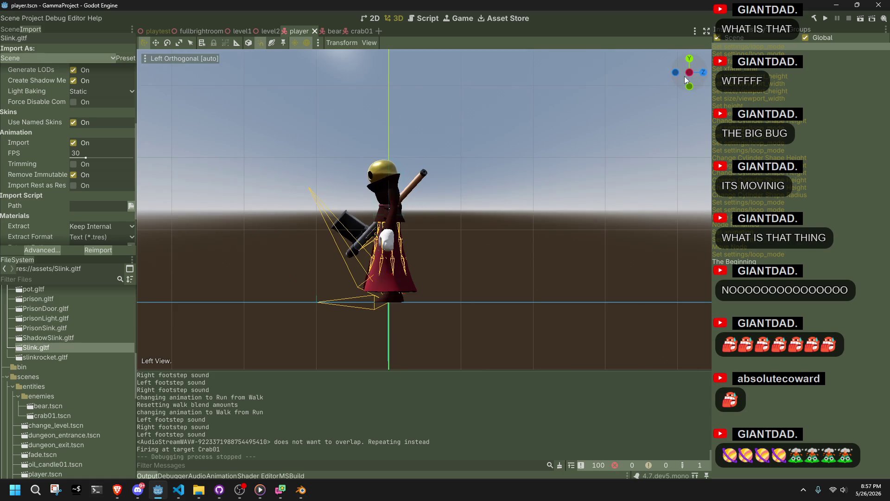
scroll(488, 266, up, 2)
drag(484, 271, 542, 295)
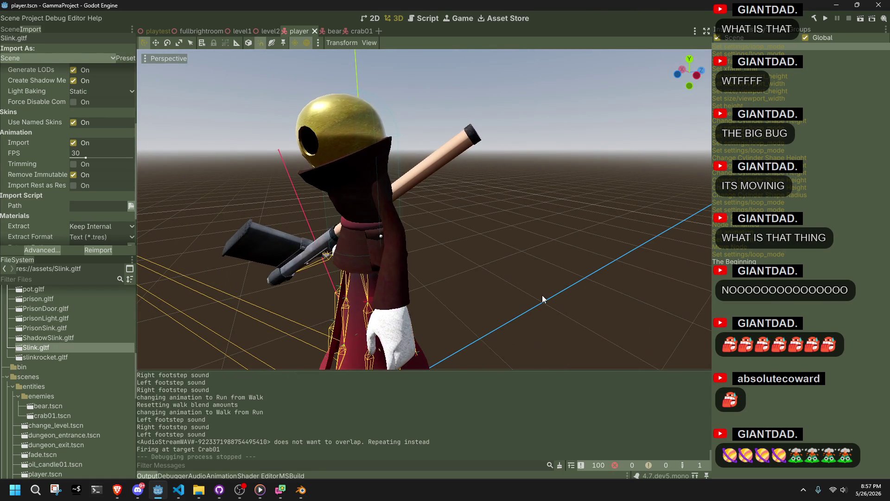
scroll(542, 295, down, 4)
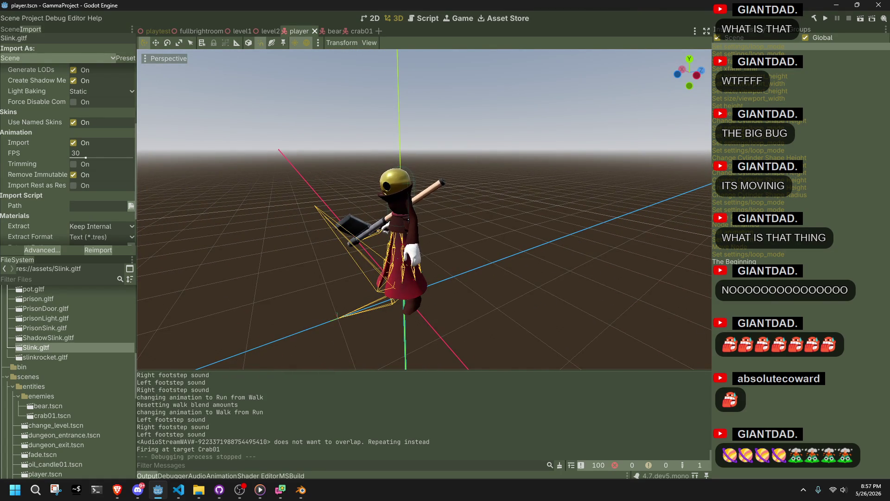
Return to the Godot editor, then minimize it so Blender shows behind it.
key(alt+Tab)
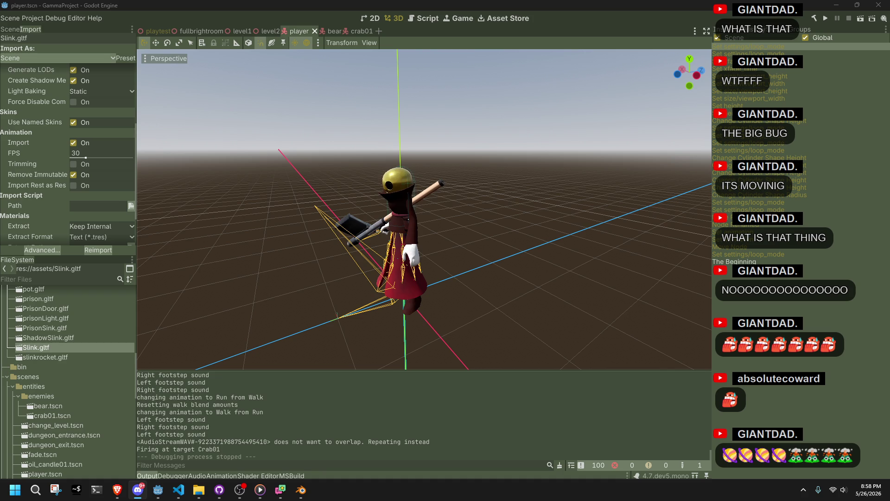
click(574, 293)
scroll(475, 274, up, 4)
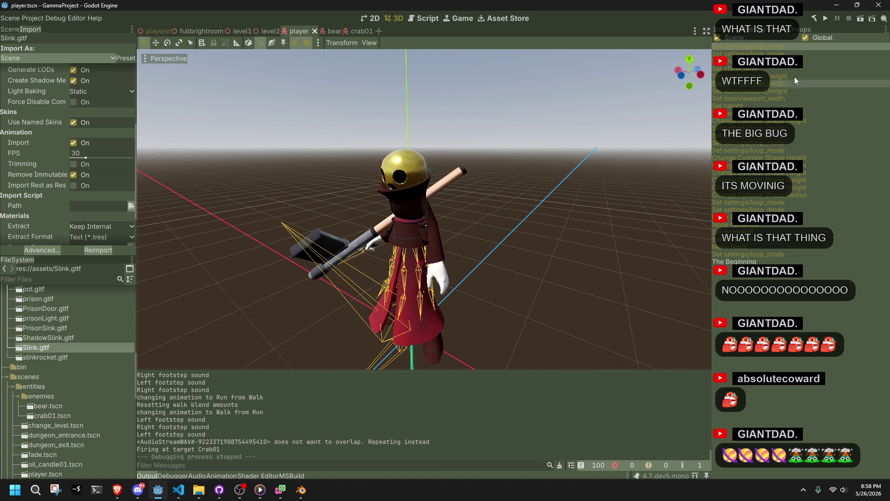
click(837, 5)
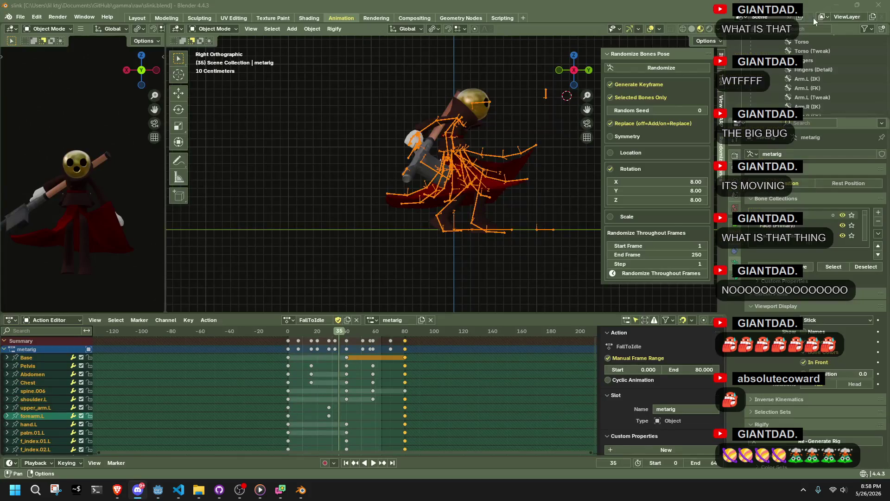
Open chim.blend from File > Open Recent.
click(21, 16)
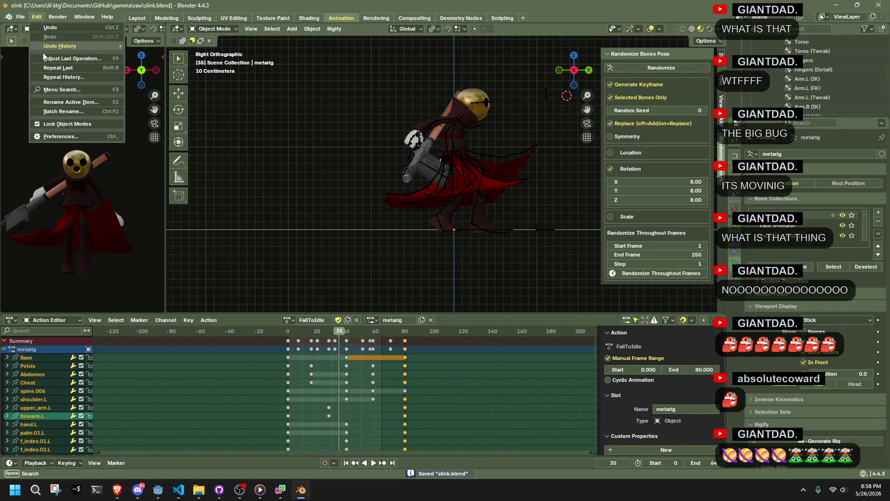
click(21, 17)
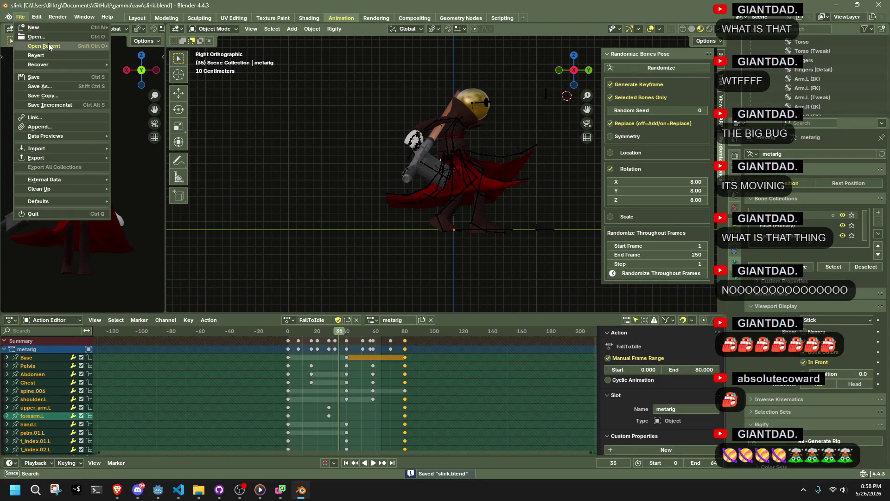
mouse_move(51, 46)
click(158, 65)
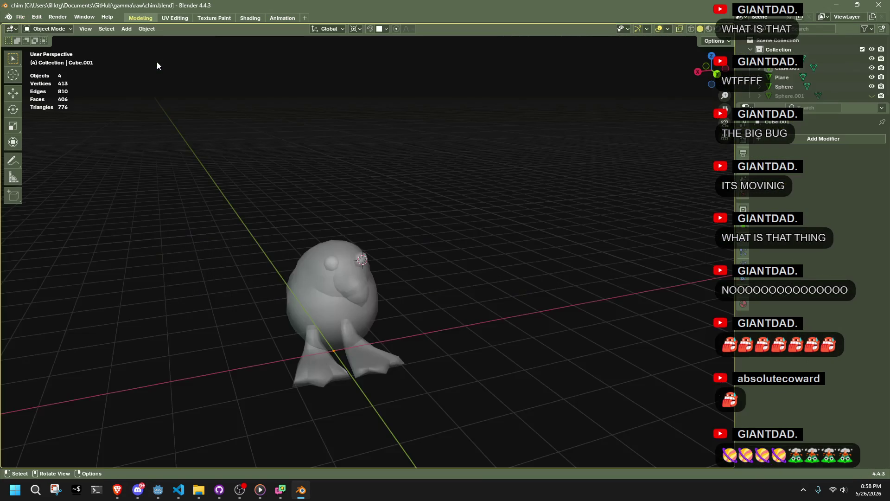
Toggle Edit Mode on the bird mesh, deselect everything, and go to the Shading workspace.
scroll(415, 292, up, 5)
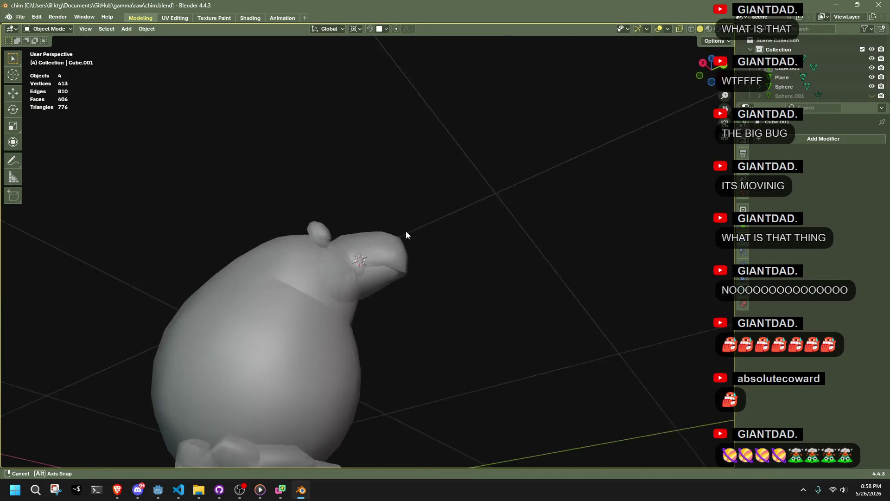
key(a)
key(Tab)
key(a)
key(Tab)
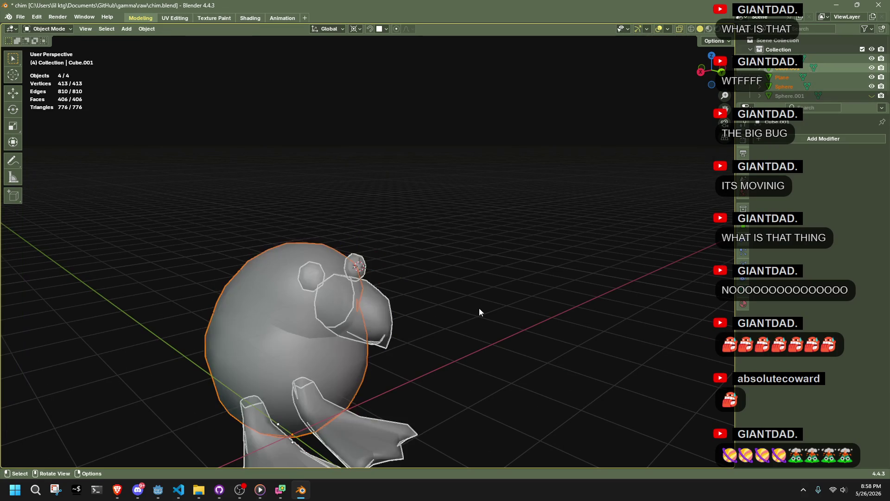
key(alt+a)
click(250, 17)
Create a new material for the bird's body with a white base colour.
mouse_move(366, 123)
mouse_down()
mouse_move(449, 173)
mouse_move(464, 201)
mouse_move(422, 182)
mouse_up()
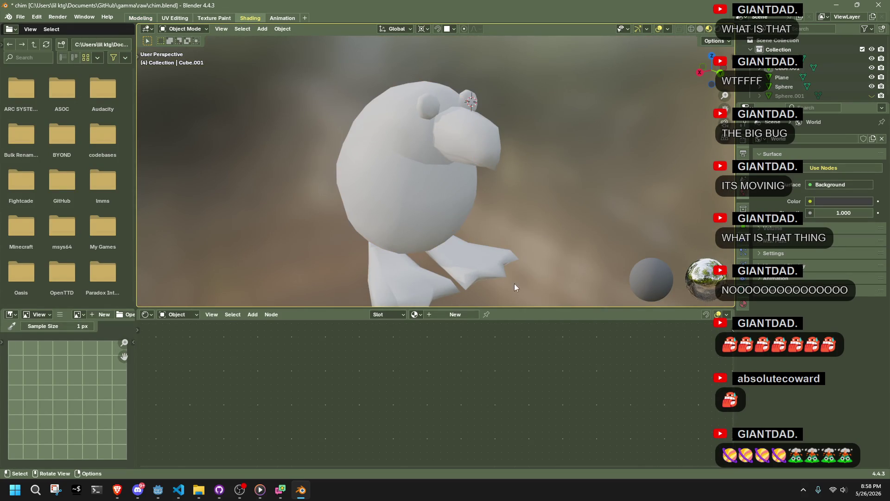
click(744, 304)
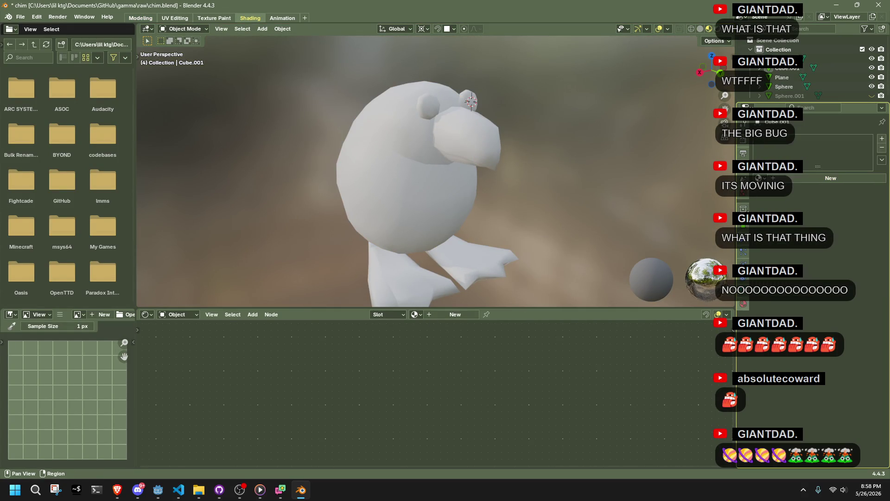
click(787, 179)
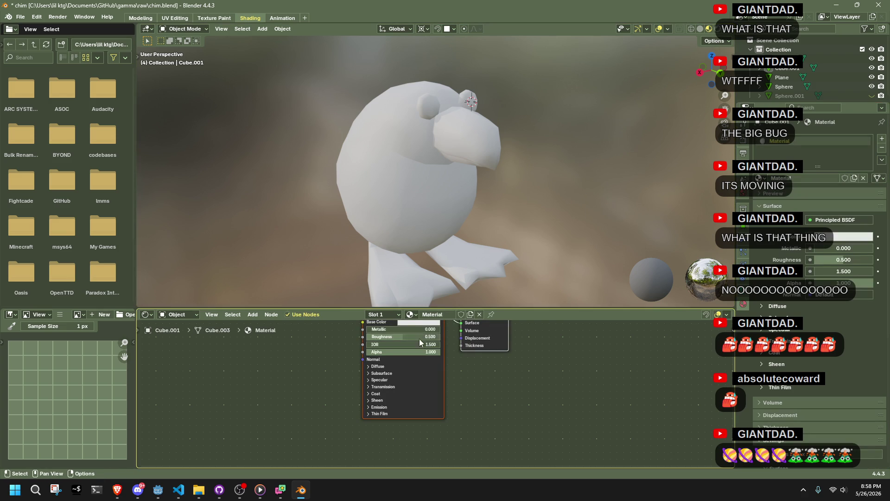
click(412, 324)
mouse_move(461, 249)
mouse_down()
mouse_move(461, 265)
mouse_move(461, 212)
mouse_up()
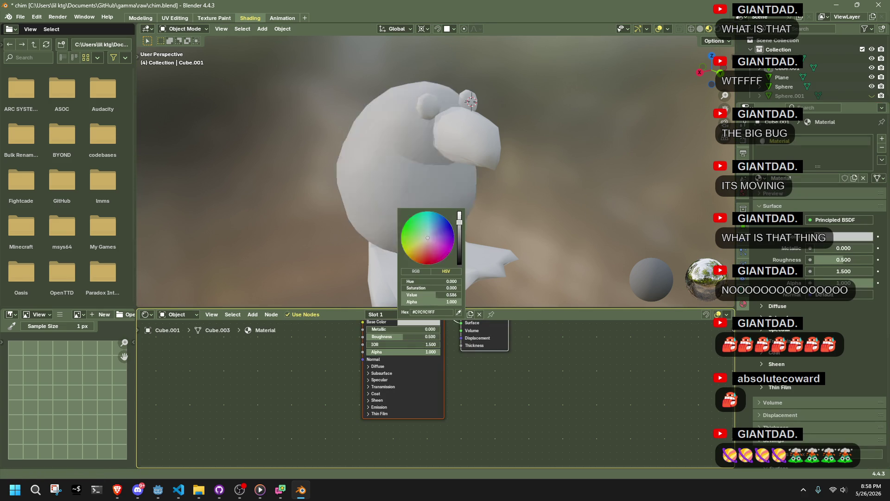
Assign the shared Material to the eyes, beak and feet, then reselect the body.
click(434, 111)
click(758, 179)
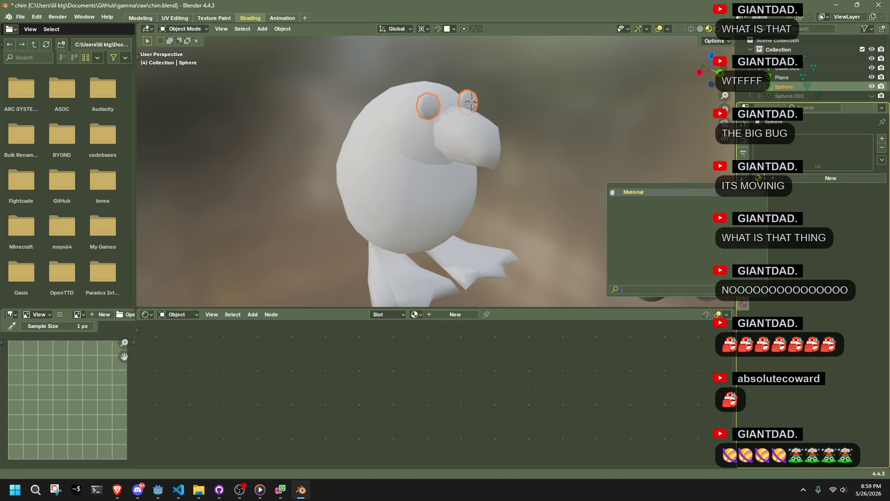
click(713, 195)
click(480, 126)
click(758, 178)
click(634, 192)
click(494, 252)
click(759, 178)
click(634, 192)
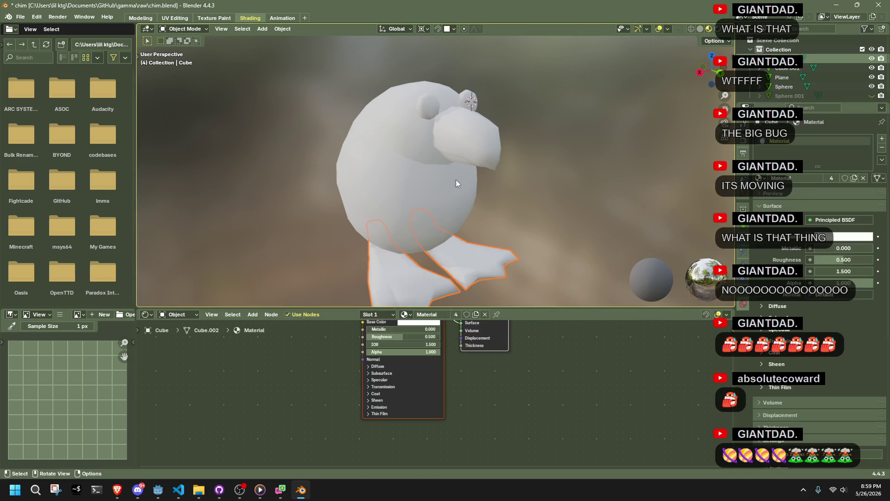
click(474, 174)
Orbit around the bird, toggle Edit Mode with everything selected, then deselect all.
mouse_move(577, 233)
mouse_down()
mouse_move(559, 184)
mouse_move(610, 151)
mouse_move(593, 147)
mouse_move(552, 183)
mouse_up()
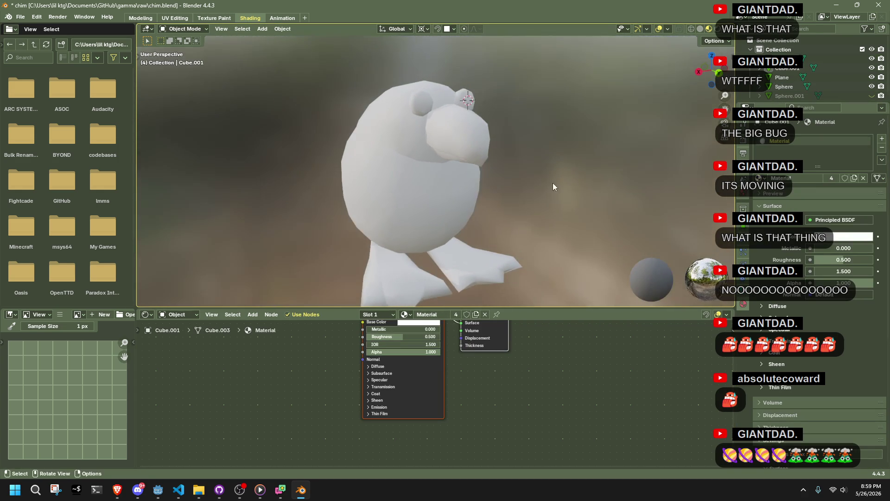
mouse_move(592, 224)
mouse_down()
mouse_move(433, 232)
mouse_move(568, 245)
mouse_move(665, 236)
mouse_move(647, 204)
mouse_move(605, 184)
mouse_move(519, 186)
mouse_move(533, 188)
mouse_up()
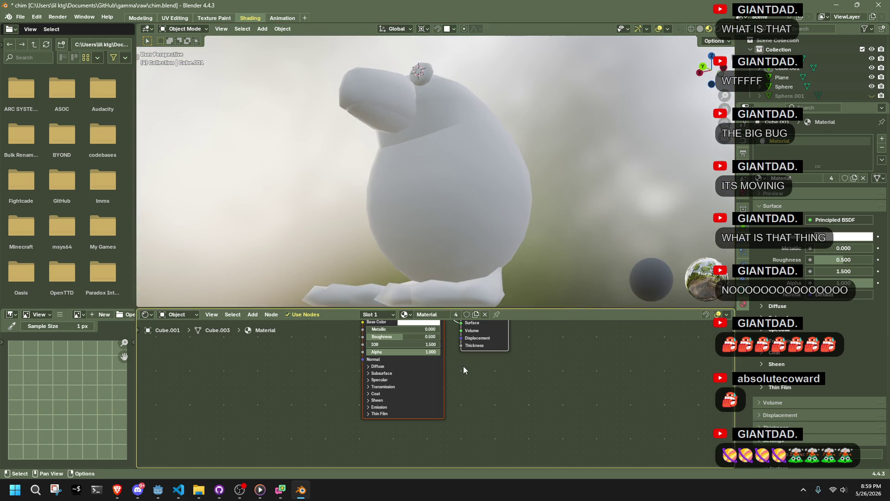
key(a)
key(Tab)
key(Tab)
key(alt+a)
mouse_move(564, 207)
mouse_down()
mouse_move(466, 235)
mouse_move(533, 218)
mouse_up()
scroll(404, 352, up, 3)
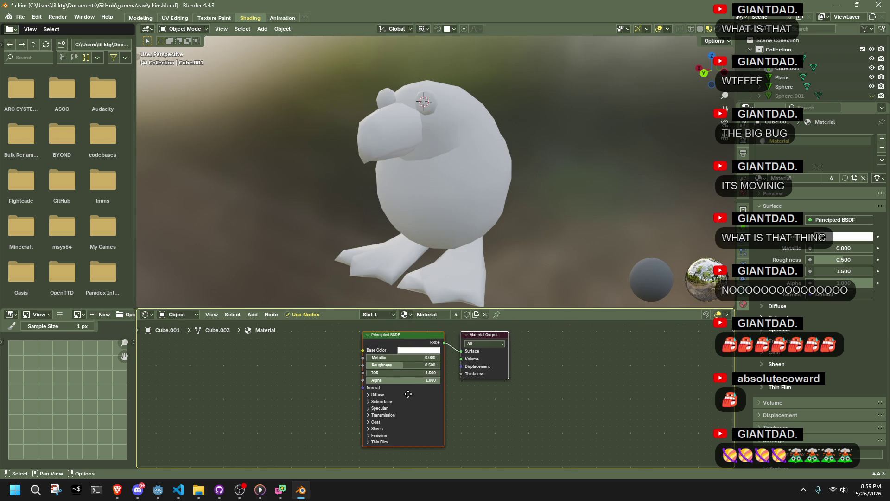
Set the material roughness to 1.000, leave the specular IOR Level unchanged, and save chim.blend.
drag(399, 373, 439, 373)
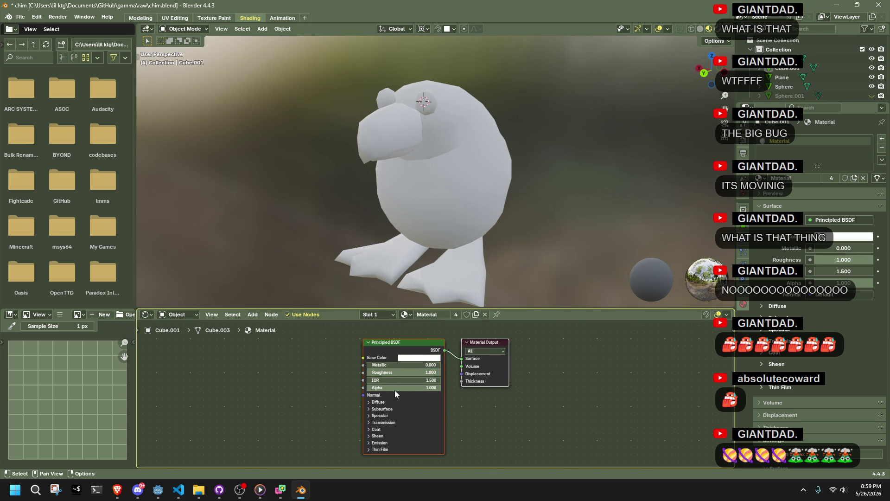
click(383, 409)
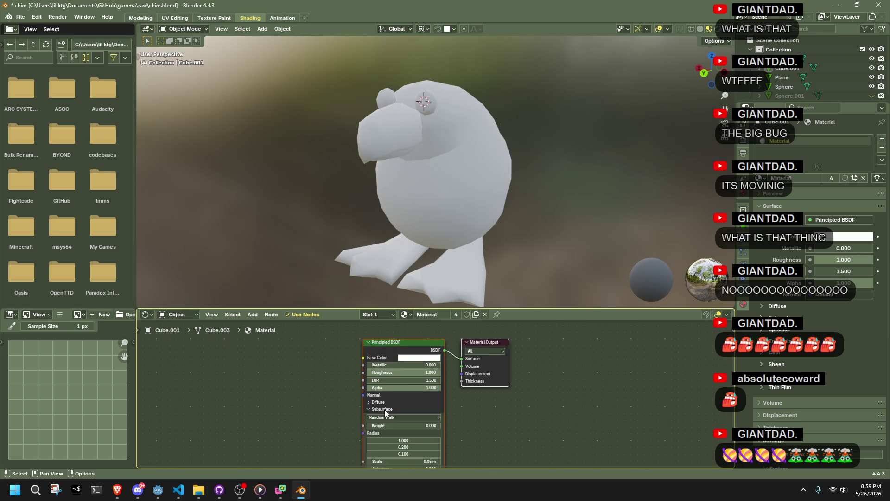
click(383, 410)
click(382, 415)
drag(393, 433, 369, 432)
key(Escape)
key(ctrl+s)
drag(393, 241, 587, 268)
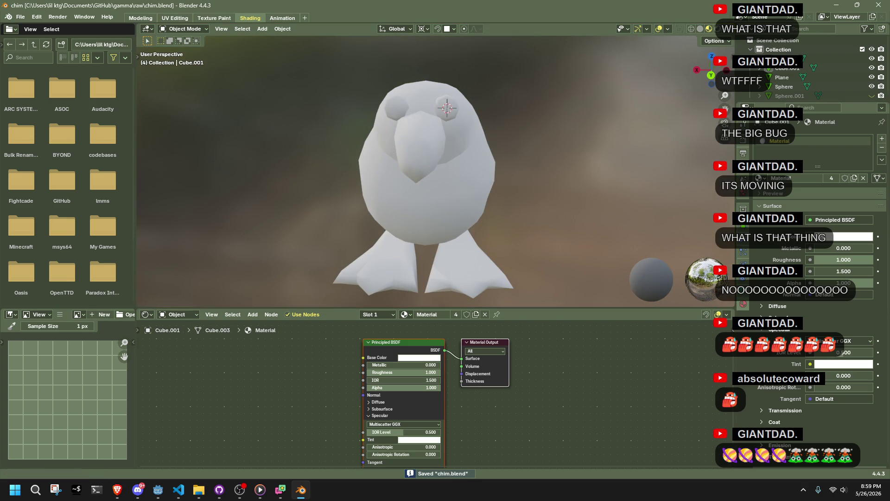
key(alt+Tab)
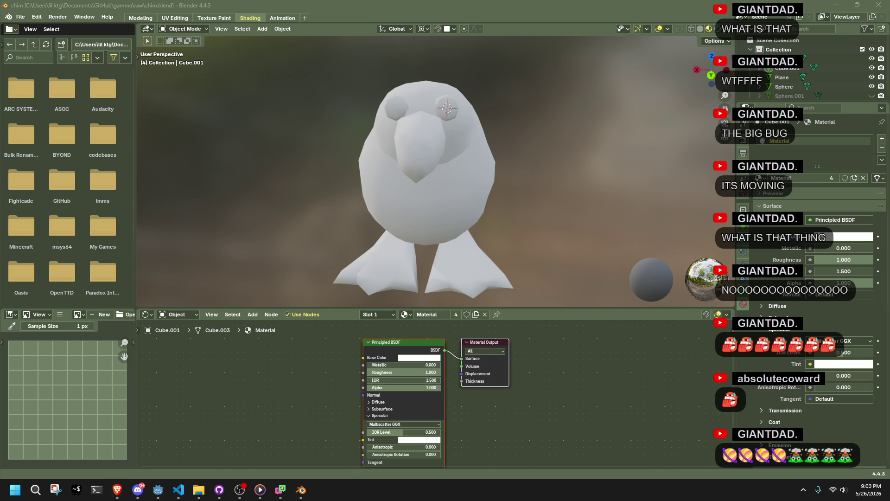
drag(202, 7, 889, 390)
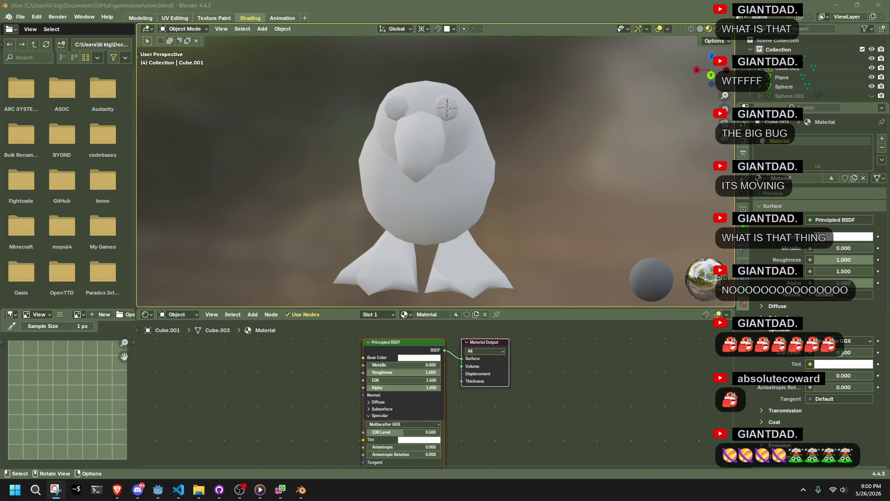
key(super+shift+s)
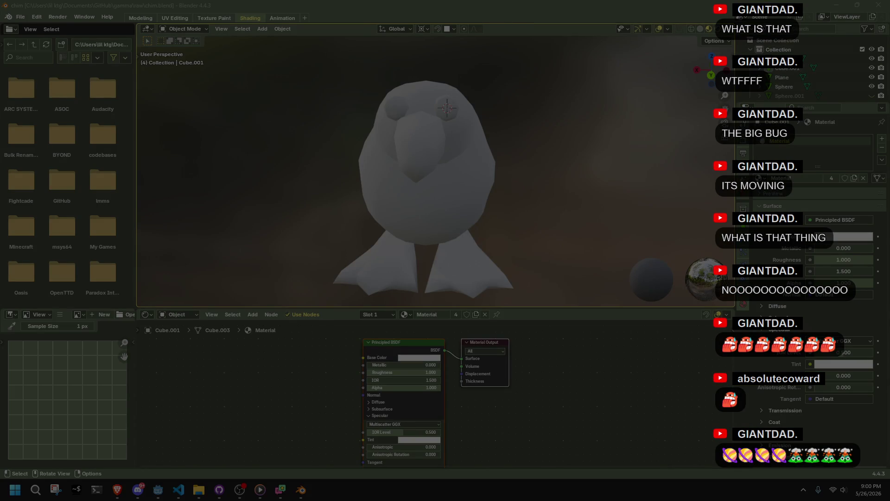
key(Escape)
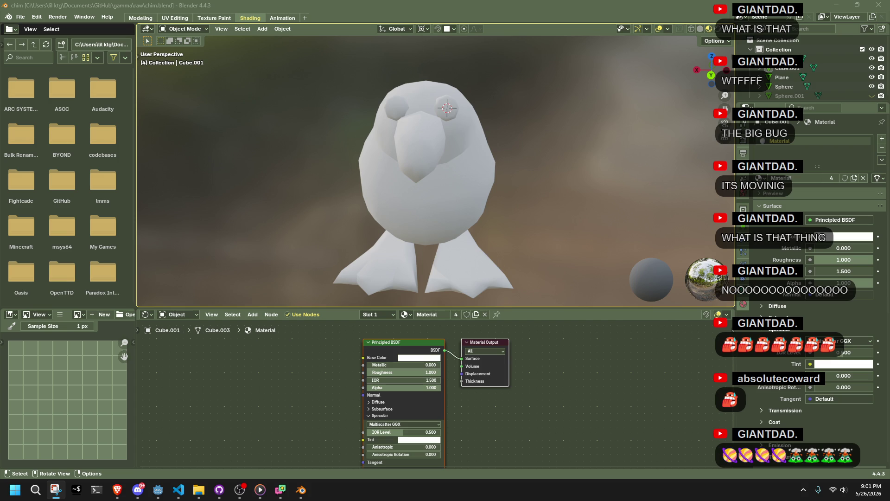
click(138, 489)
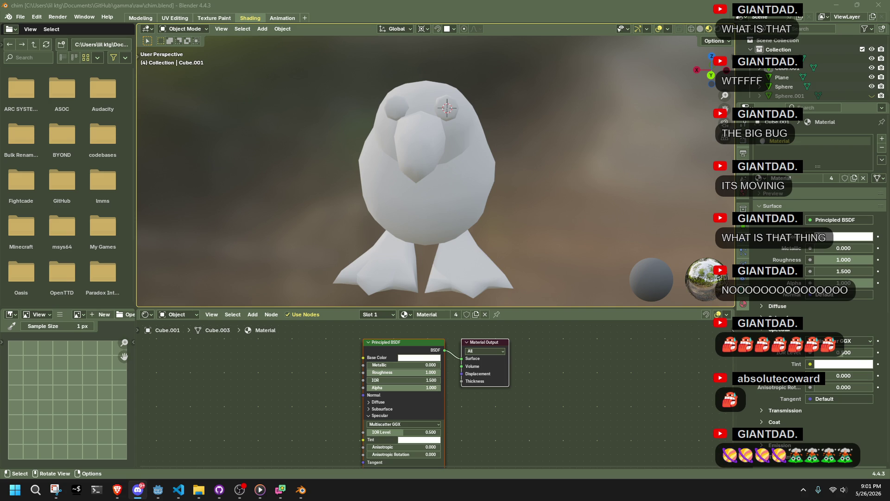
click(55, 490)
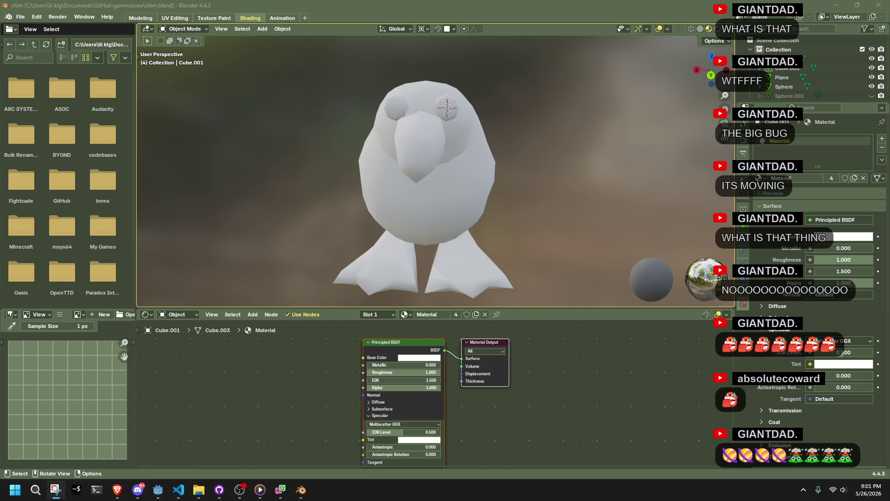
key(alt+Tab)
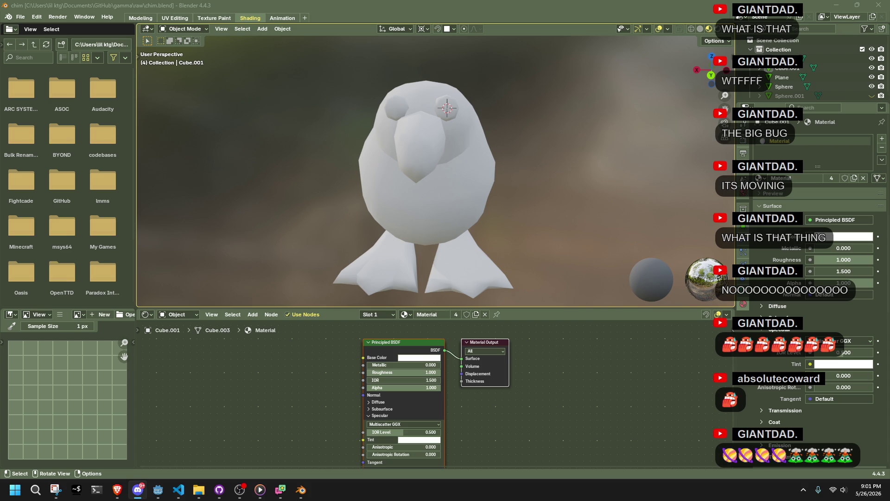
key(alt+Tab)
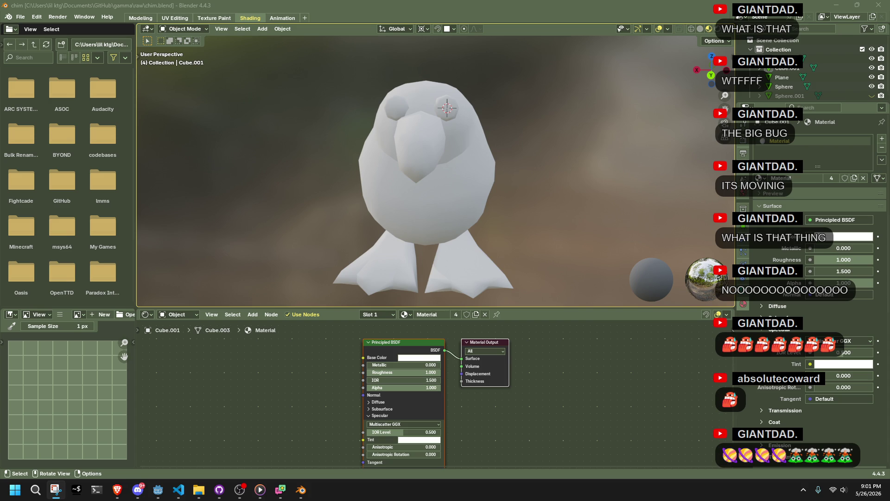
key(alt+Tab)
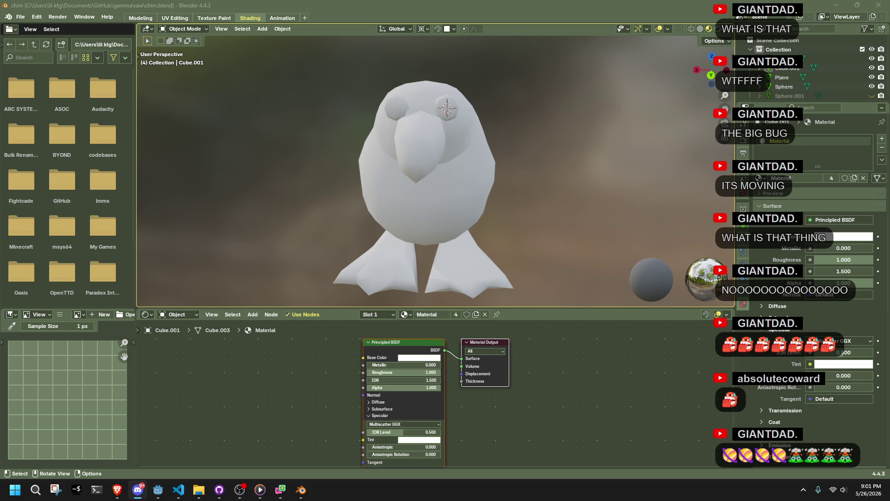
mouse_move(569, 221)
mouse_down()
mouse_move(386, 189)
mouse_move(269, 205)
mouse_up()
Add an Image Texture node and connect its colour to the Principled BSDF base colour.
click(256, 315)
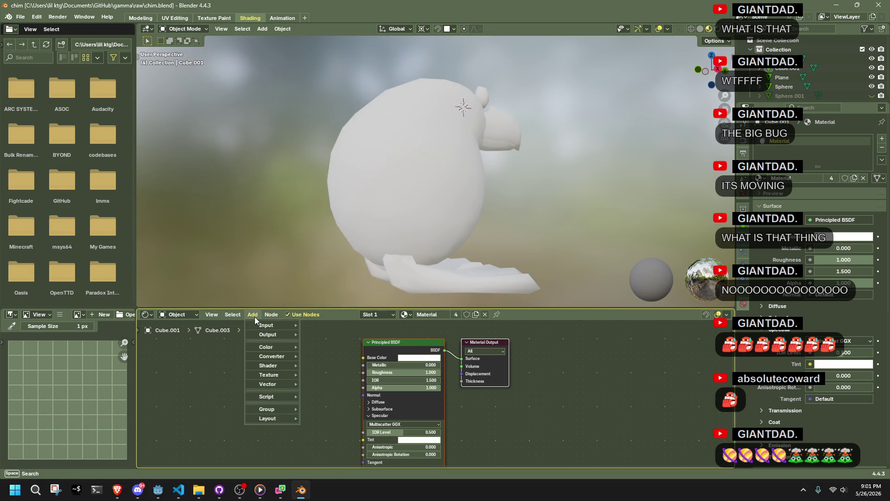
mouse_move(279, 376)
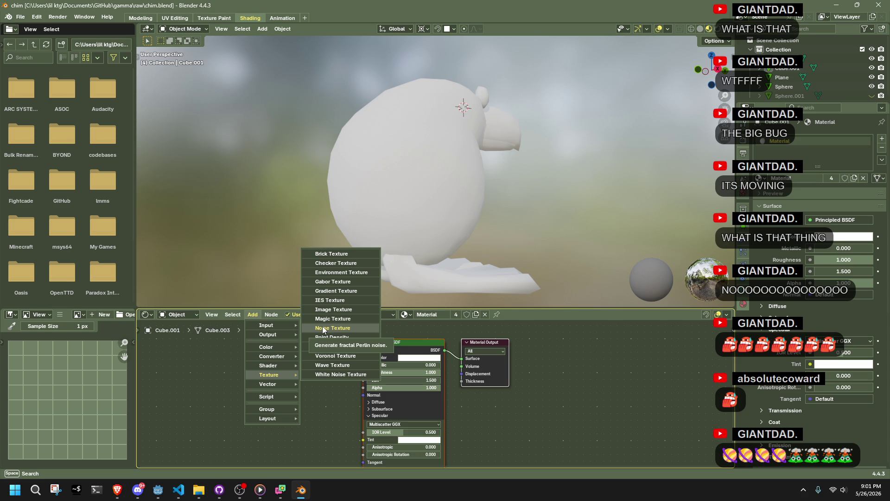
click(327, 309)
click(301, 375)
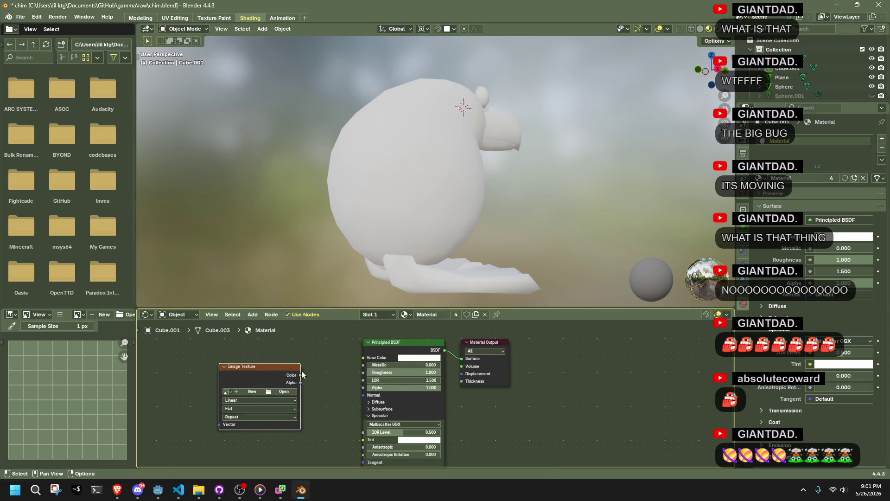
drag(301, 374, 363, 358)
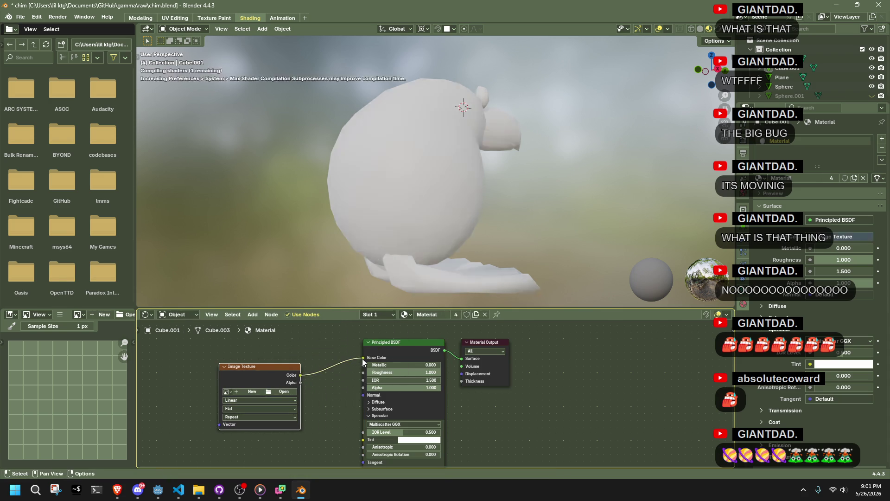
Create a new 512 × 512 image named Moe without alpha on the texture node.
click(245, 394)
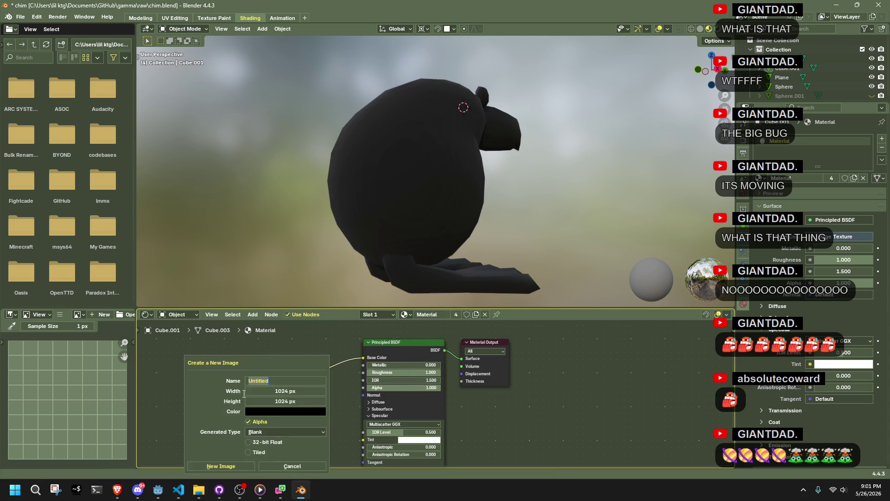
click(271, 392)
text(512)
click(279, 403)
text(51)
key(Return)
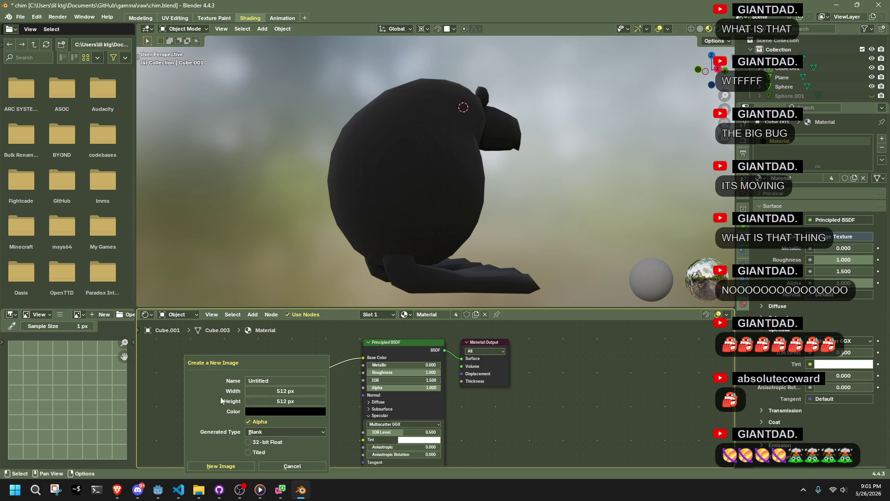
click(257, 381)
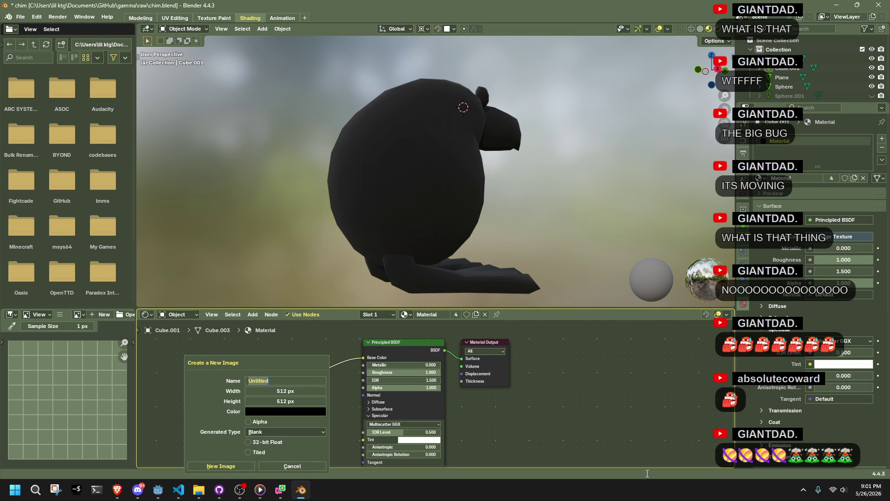
key(alt+Tab)
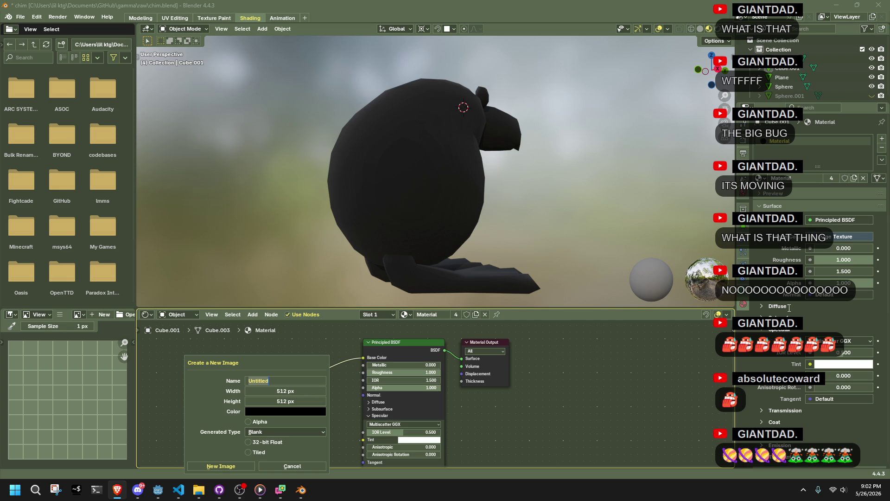
click(273, 380)
text(Moe)
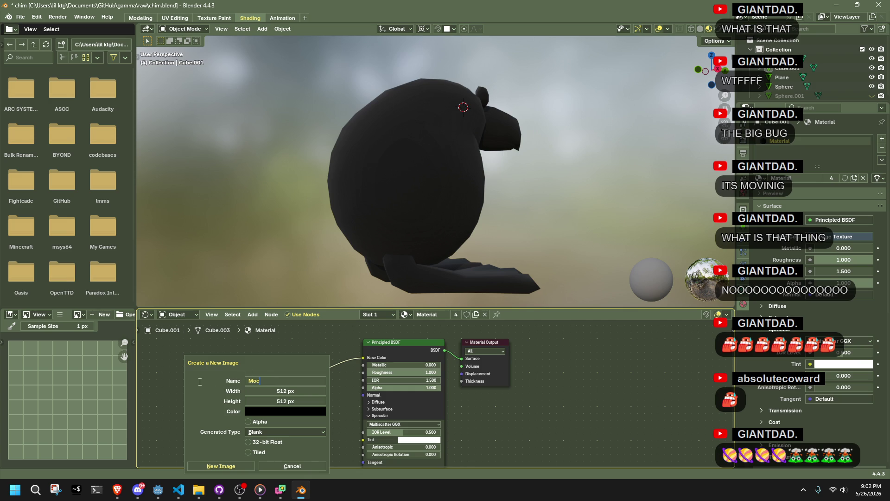
key(Return)
click(230, 463)
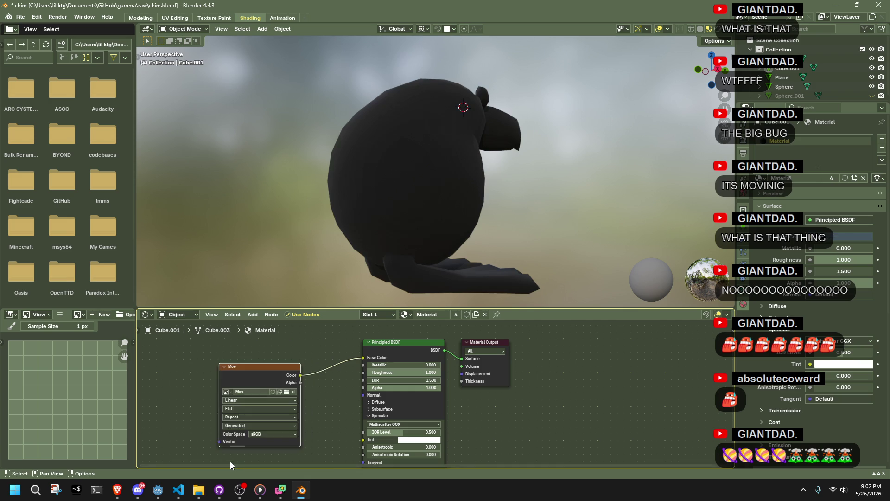
Save chim.blend with Ctrl+S.
click(23, 17)
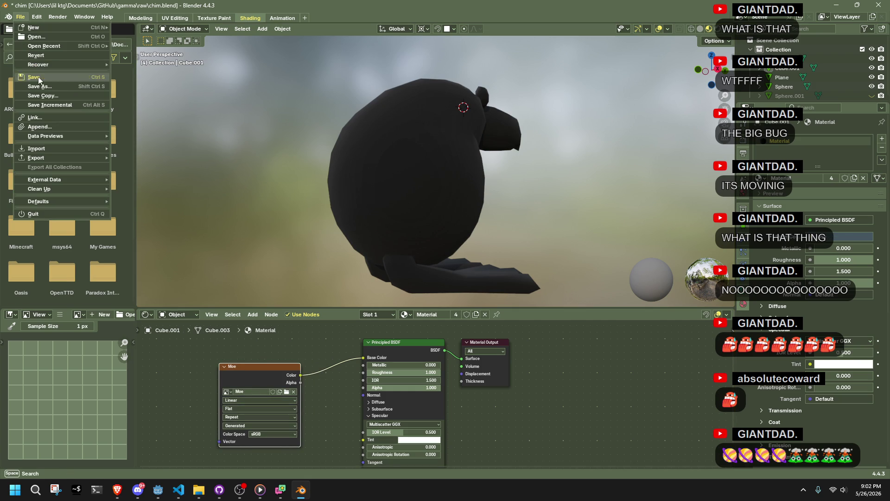
click(40, 86)
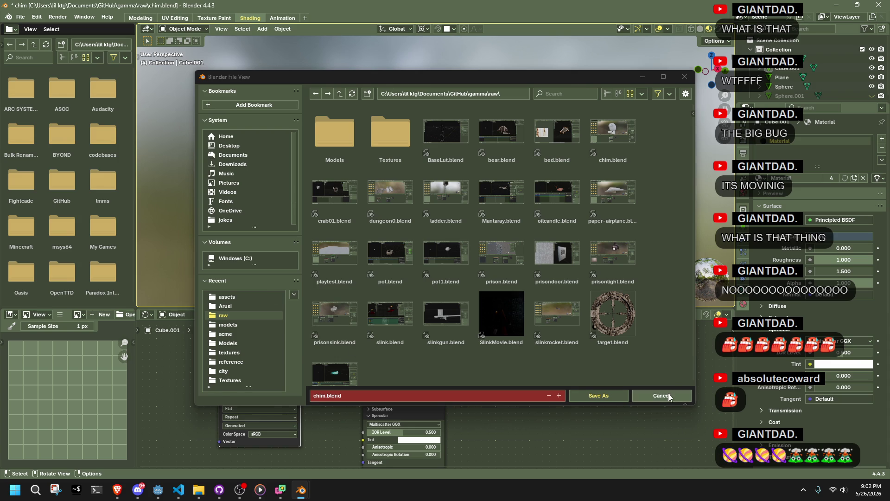
click(661, 396)
drag(589, 213, 474, 222)
key(ctrl+s)
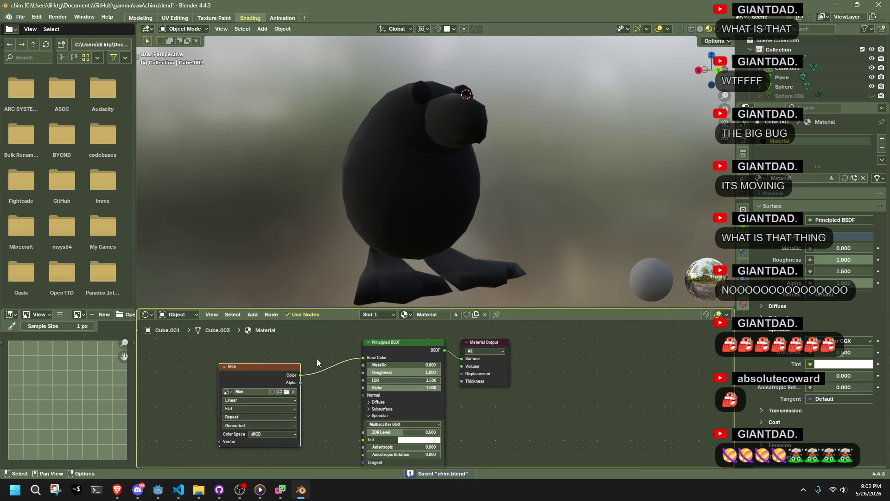
Show the Moe image and switch to the Texture Paint workspace, viewing the bird from above.
click(252, 382)
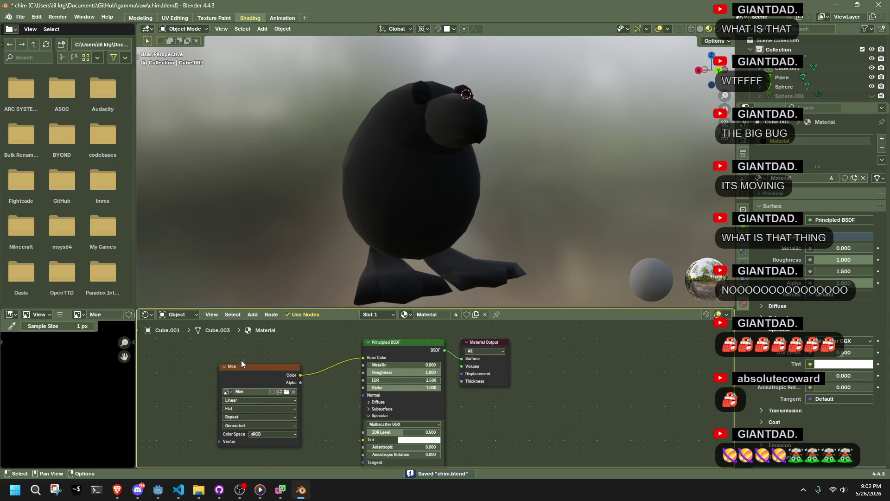
click(216, 18)
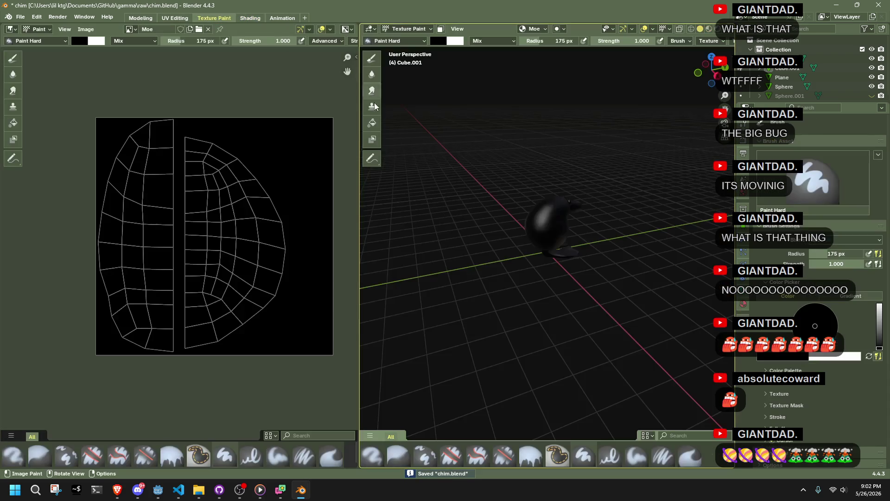
scroll(554, 173, up, 5)
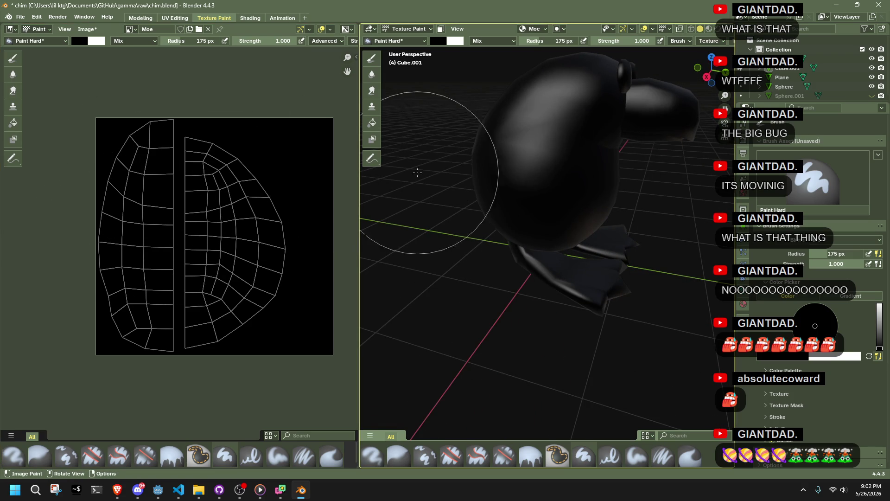
drag(562, 181, 547, 178)
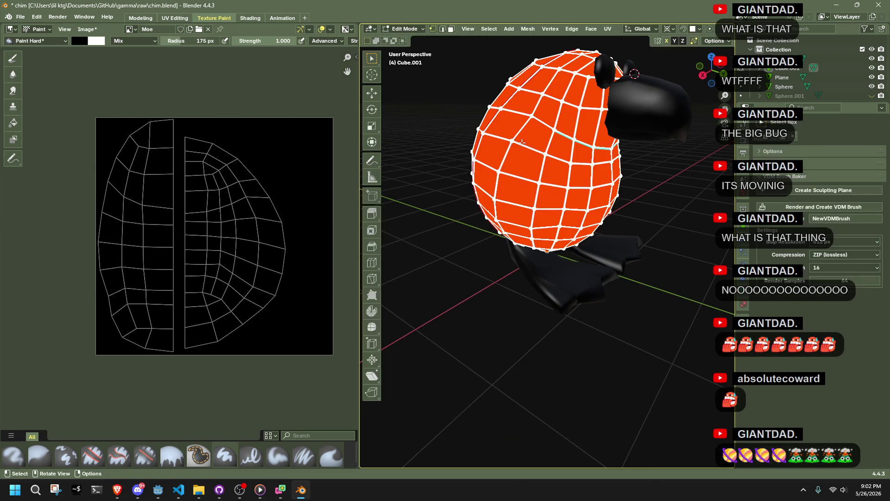
Fill the Moe texture with pure red (Red 1) using the Fill brush.
drag(606, 209, 537, 208)
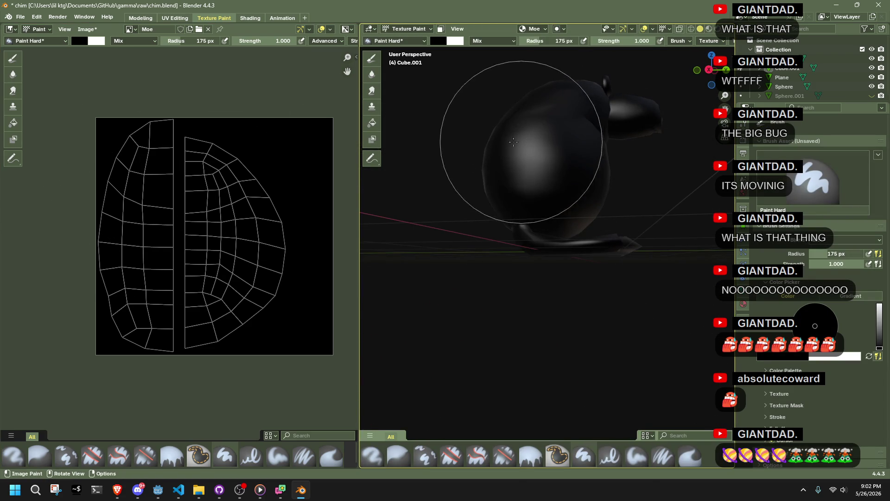
click(13, 123)
click(83, 43)
click(97, 132)
click(108, 145)
text(1)
key(Return)
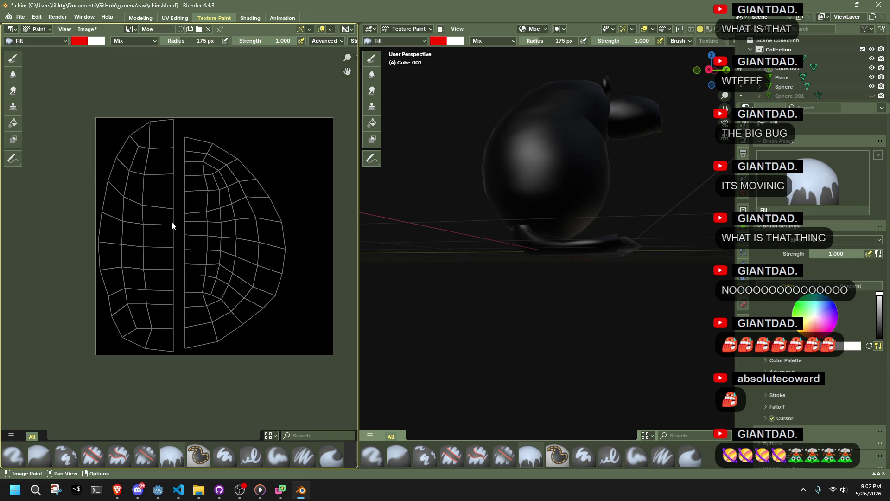
click(165, 214)
click(563, 248)
Check the red bird from front and three-quarter views in flat shading, then return to Object Mode.
mouse_move(563, 249)
mouse_down()
mouse_move(505, 266)
mouse_move(533, 278)
mouse_up()
click(709, 30)
mouse_move(548, 218)
mouse_down()
mouse_move(626, 207)
mouse_move(660, 116)
mouse_up()
mouse_move(672, 204)
mouse_down()
mouse_move(573, 229)
mouse_move(628, 228)
mouse_move(556, 174)
mouse_up()
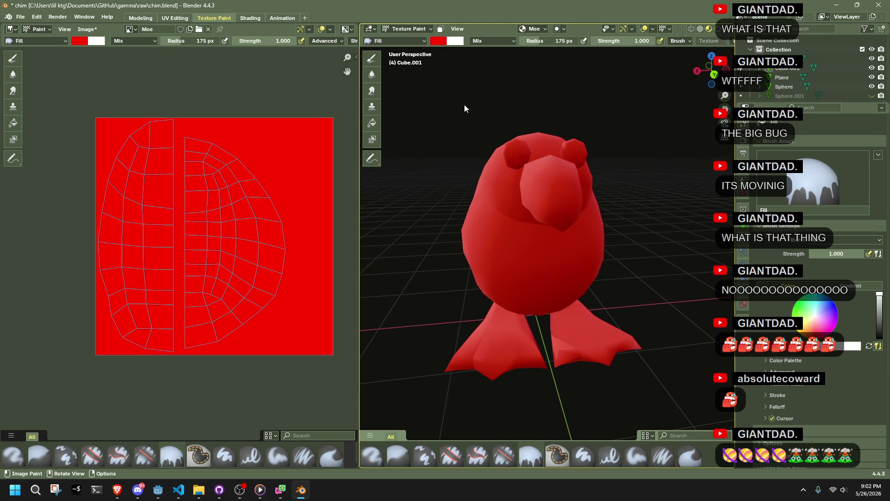
click(408, 29)
click(418, 38)
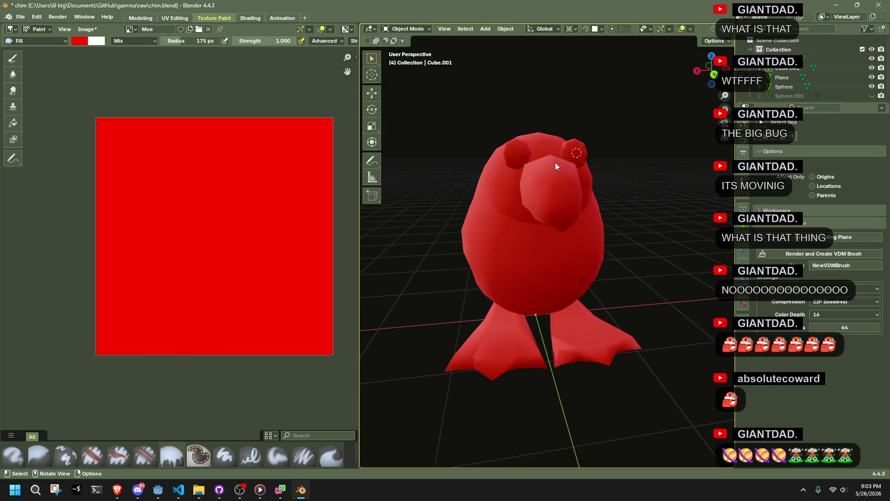
Select all meshes in Edit Mode and turn on X-ray to see through the bird.
click(555, 163)
drag(530, 127, 592, 157)
key(a)
key(Tab)
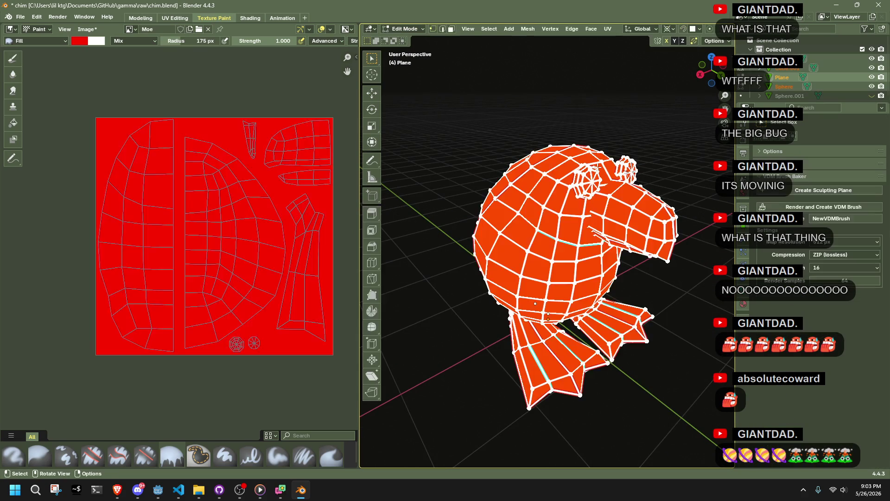
drag(658, 131, 677, 121)
scroll(596, 145, up, 3)
key(alt+z)
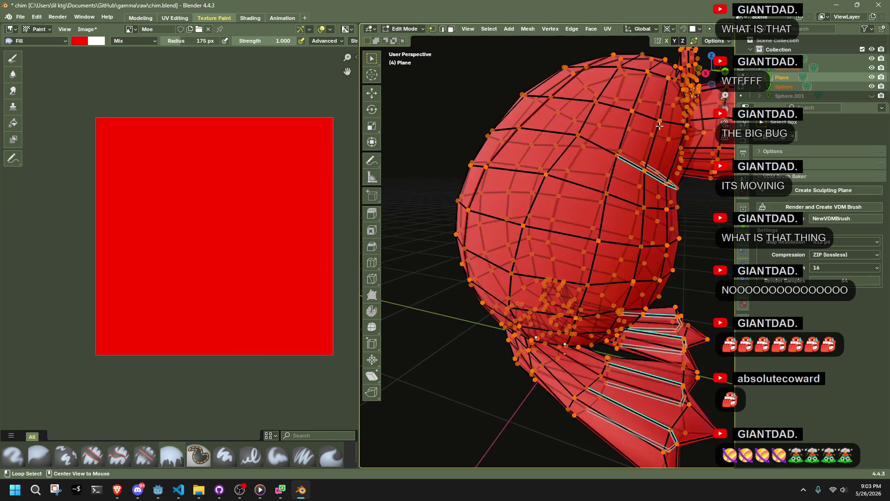
key(Tab)
Select the eye sphere's faces and enter Texture Paint with face masking enabled.
click(496, 104)
key(Tab)
click(450, 29)
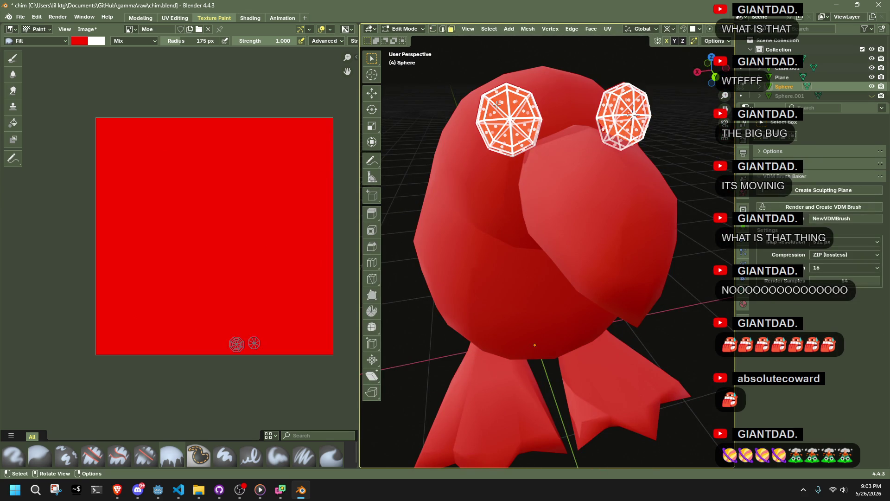
click(414, 31)
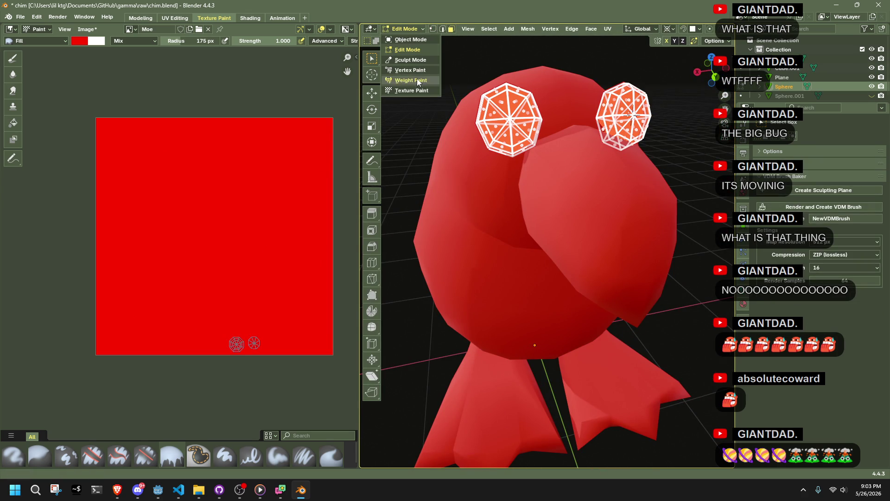
click(423, 91)
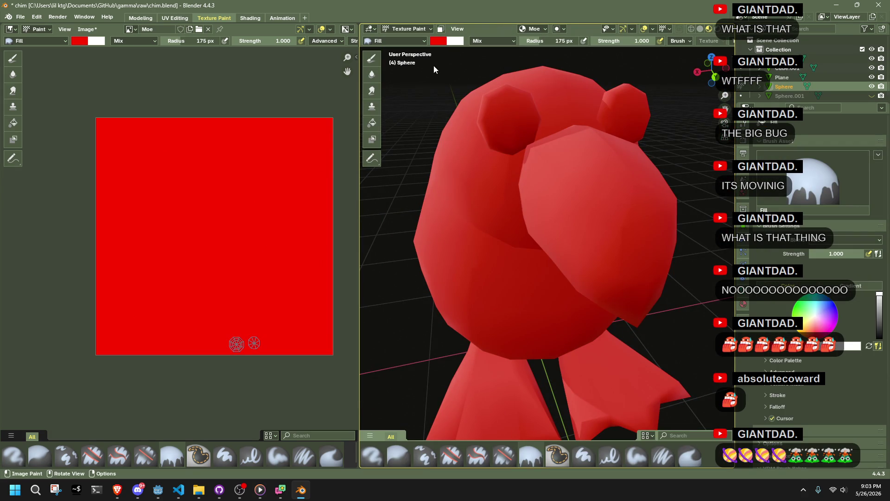
click(441, 29)
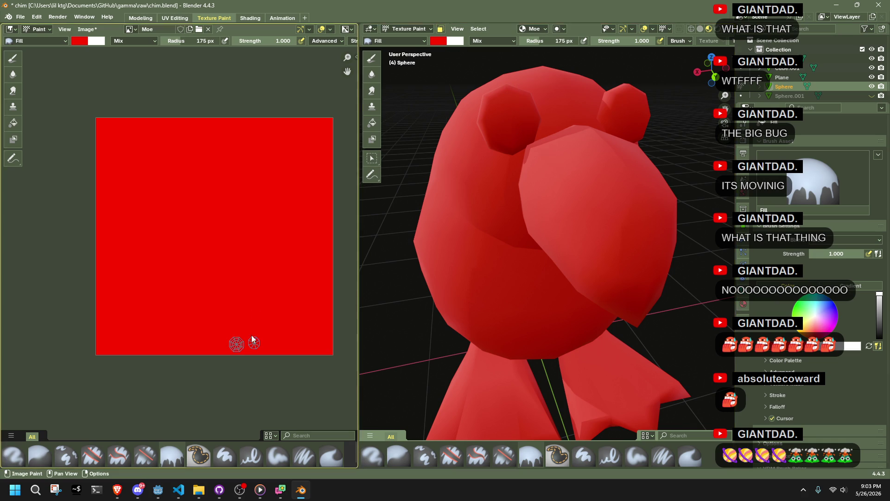
Fill the eye faces with blue, then return to Object Mode.
click(83, 41)
click(119, 77)
click(502, 115)
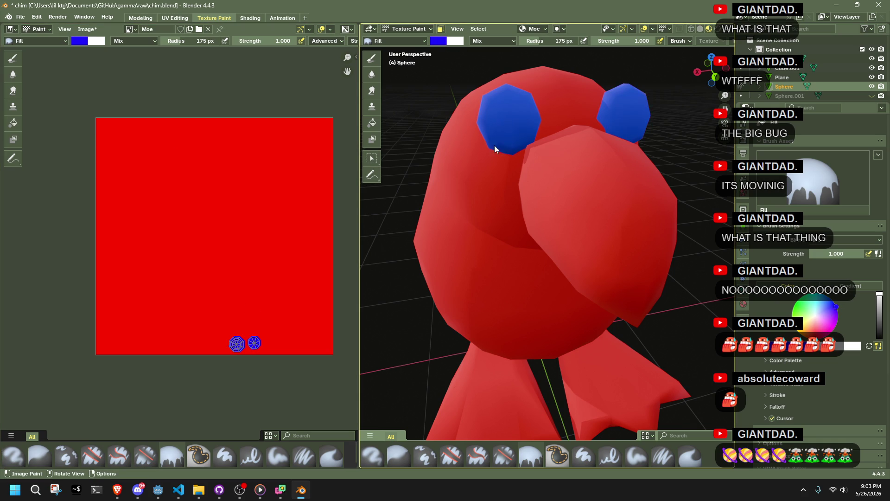
click(394, 31)
click(397, 40)
click(602, 217)
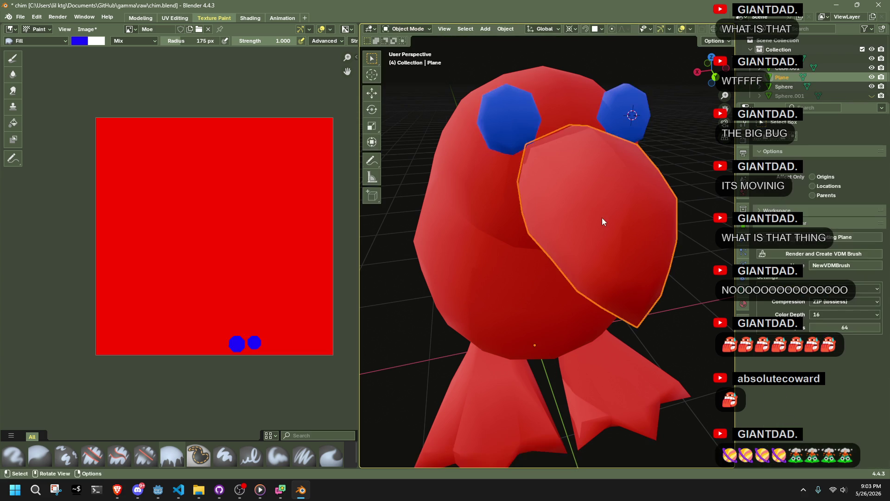
Select the whole beak mesh in Edit Mode and switch it to Texture Paint mode.
scroll(590, 219, down, 4)
key(Tab)
mouse_move(543, 300)
mouse_down()
mouse_move(559, 308)
mouse_move(669, 239)
mouse_up()
scroll(669, 239, up, 3)
key(a)
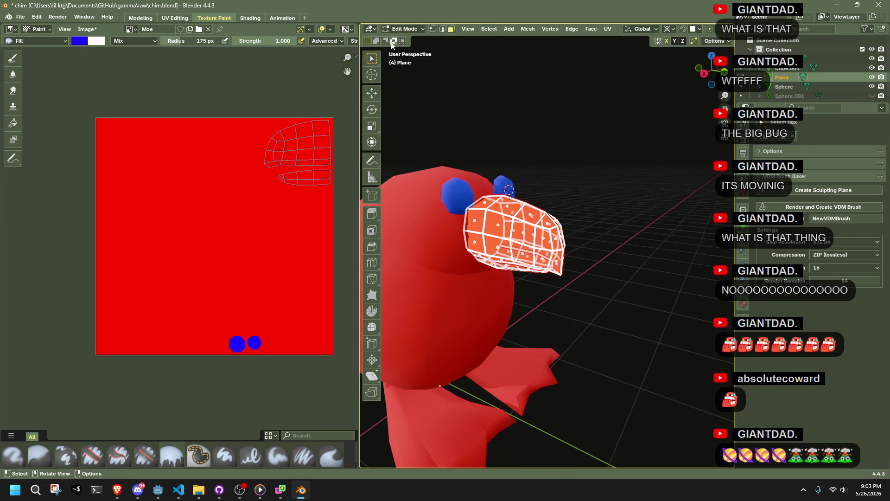
click(404, 29)
click(418, 80)
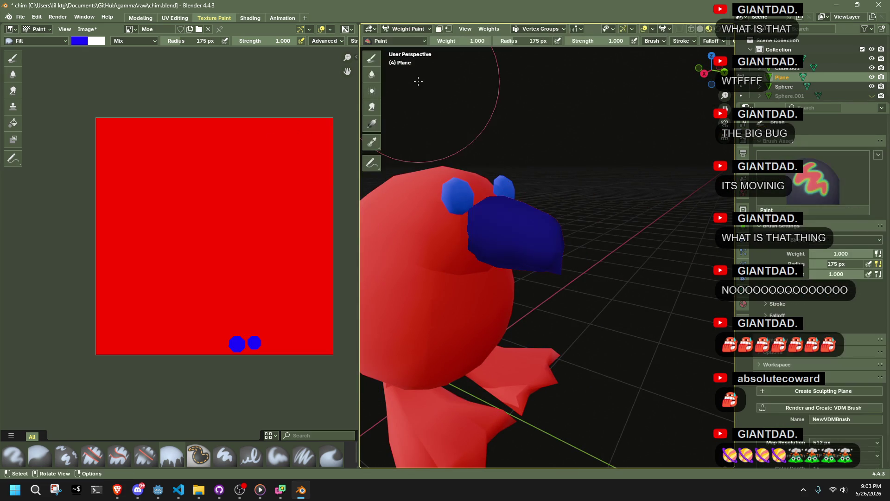
click(400, 29)
click(414, 91)
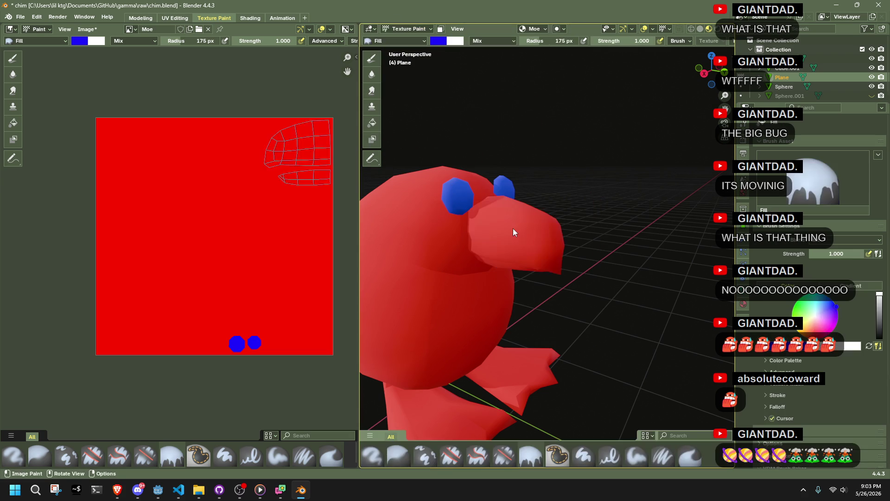
Fill the beak with magenta, then return to Object Mode and start editing the feet mesh.
click(438, 41)
drag(469, 87, 503, 104)
click(552, 247)
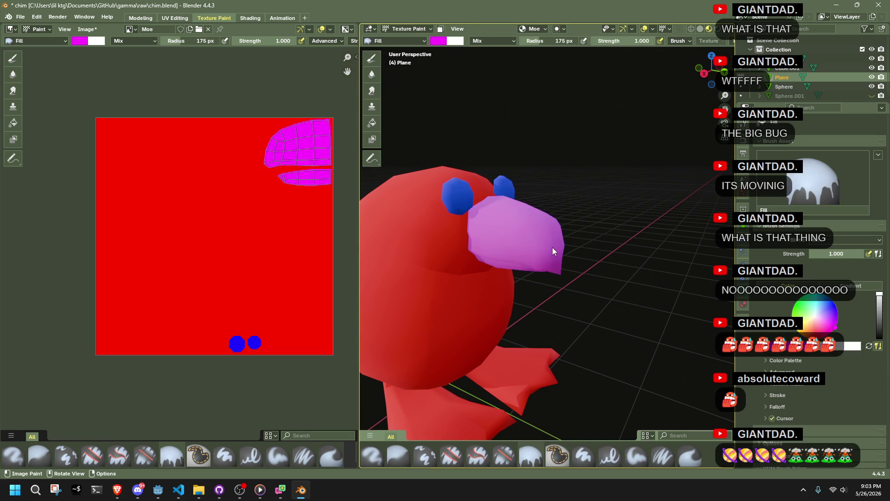
click(409, 40)
click(420, 29)
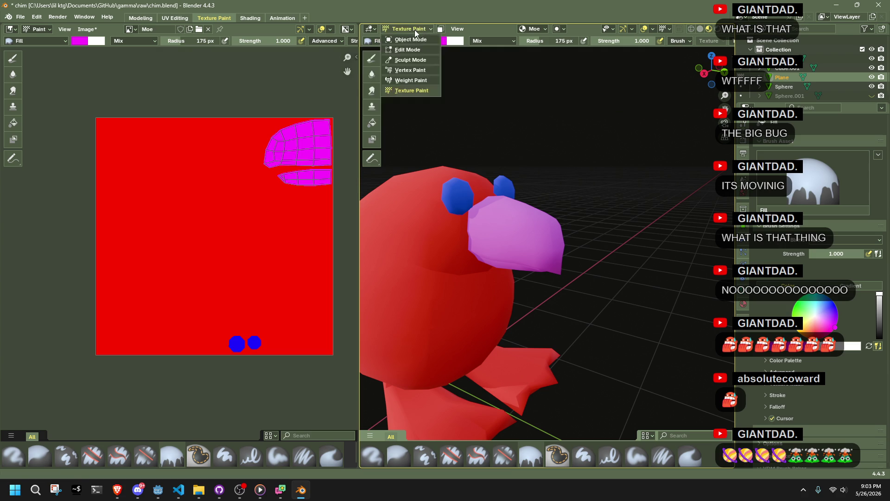
click(405, 42)
click(528, 351)
key(Tab)
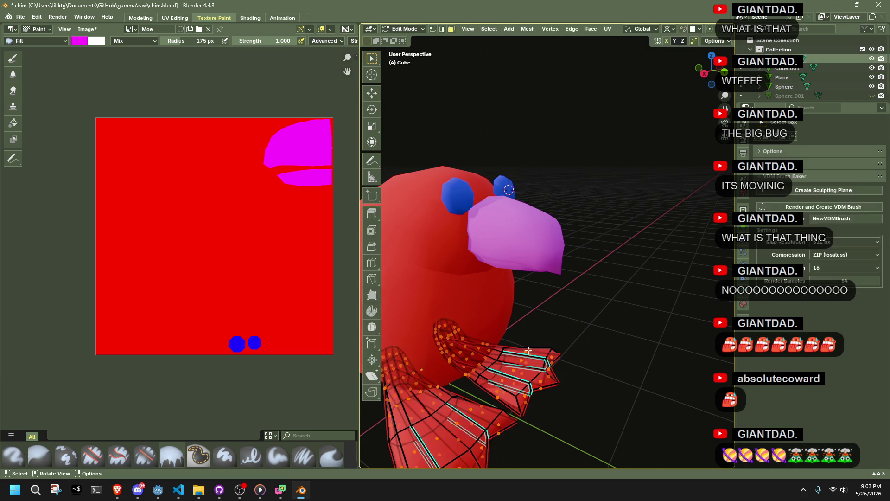
Select all the feet faces and switch the viewport into Texture Paint mode.
key(a)
click(408, 29)
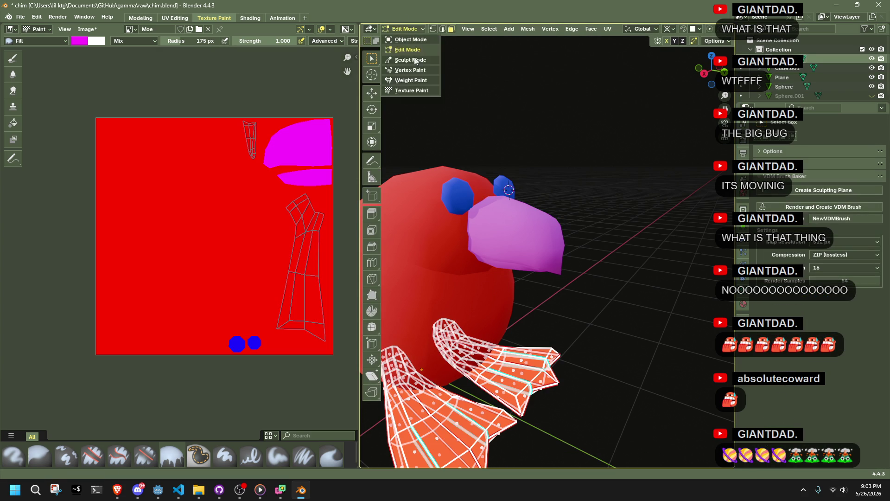
click(418, 79)
click(408, 29)
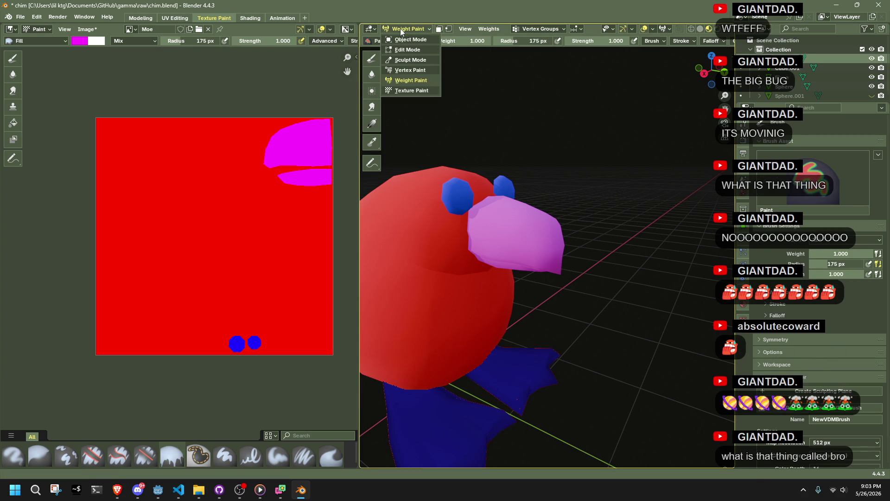
click(413, 92)
mouse_move(512, 292)
mouse_down()
mouse_move(461, 315)
mouse_move(377, 311)
mouse_move(709, 304)
mouse_move(588, 311)
mouse_move(375, 287)
mouse_move(484, 325)
mouse_move(566, 308)
mouse_move(614, 332)
mouse_up()
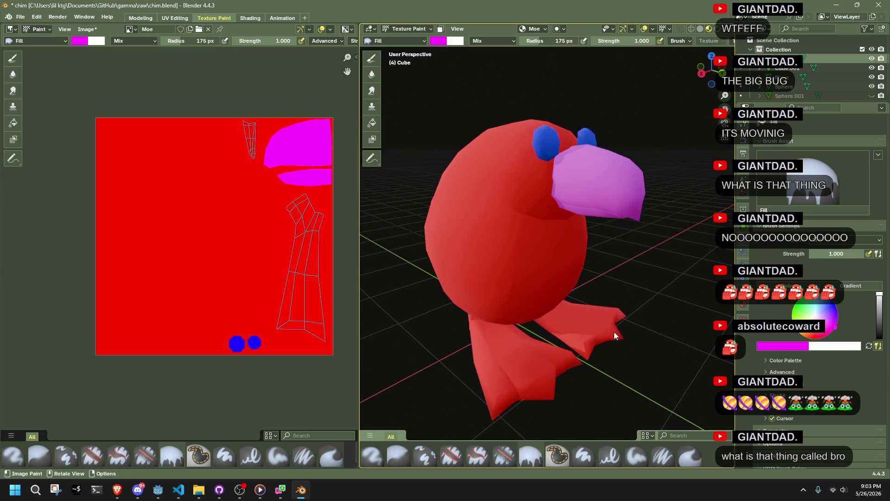
Set the brush colour to green and fill both feet with it.
click(436, 42)
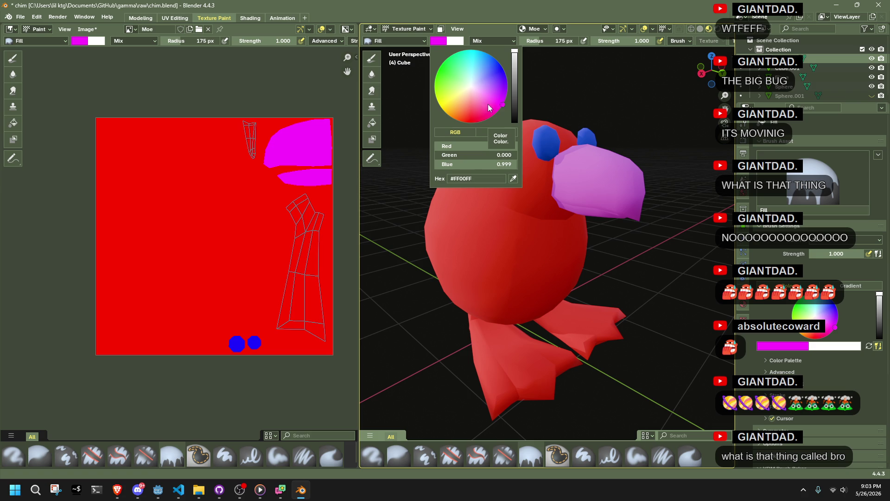
mouse_move(471, 110)
mouse_down()
mouse_move(444, 111)
mouse_move(436, 77)
mouse_up()
click(504, 369)
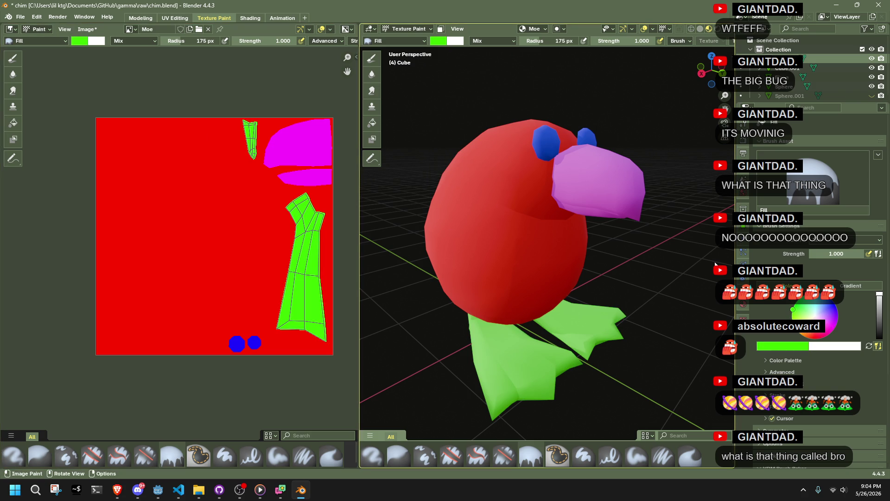
Return to Object Mode and save chim.blend.
click(402, 27)
click(413, 43)
mouse_move(661, 276)
mouse_down()
mouse_move(588, 347)
mouse_move(474, 317)
mouse_move(508, 264)
mouse_move(534, 259)
mouse_move(666, 331)
mouse_up()
key(ctrl+s)
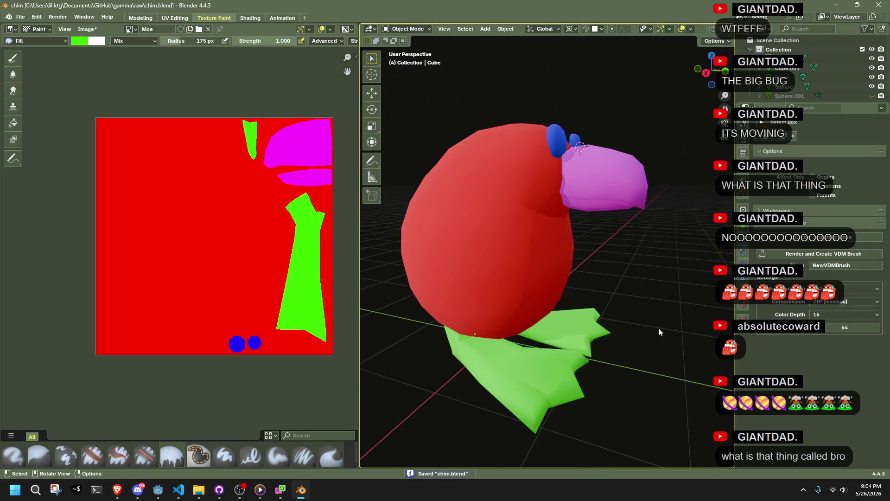
scroll(491, 290, down, 4)
mouse_move(492, 290)
mouse_down()
mouse_move(402, 265)
mouse_move(633, 271)
mouse_move(609, 269)
mouse_up()
scroll(607, 269, up, 4)
mouse_move(528, 266)
mouse_down()
mouse_move(725, 290)
mouse_move(384, 301)
mouse_up()
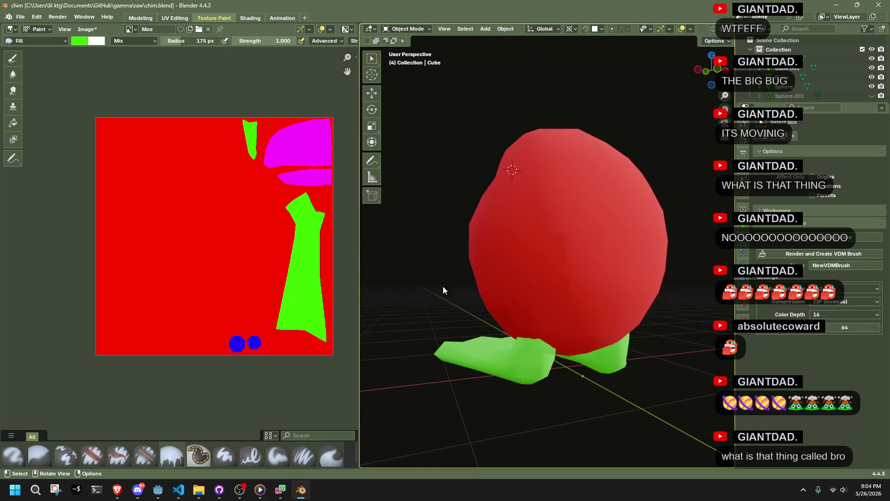
scroll(441, 297, down, 5)
drag(447, 255, 582, 287)
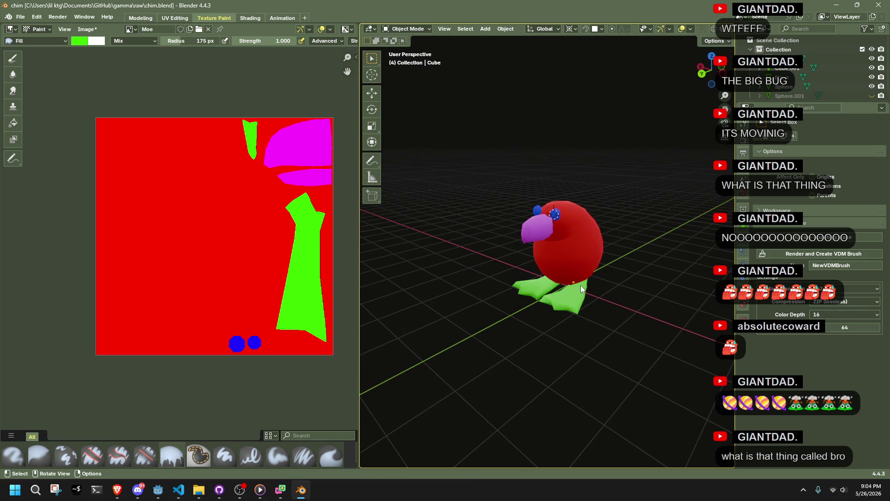
drag(514, 287, 566, 271)
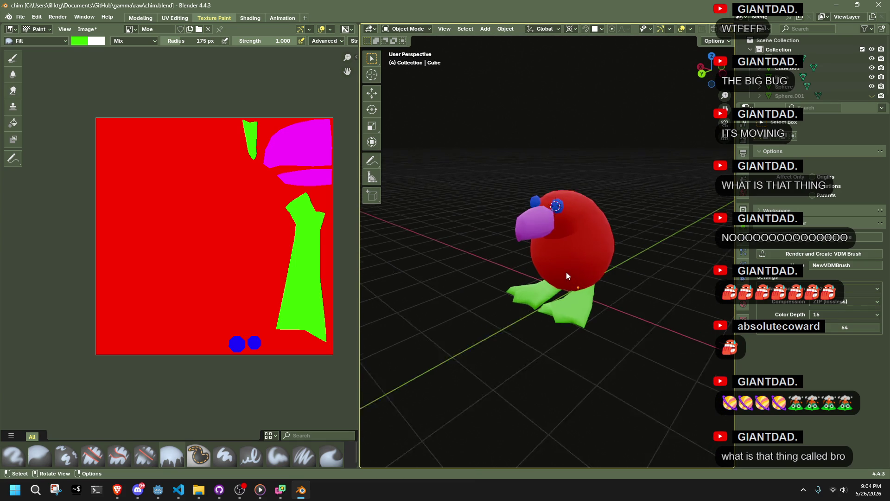
scroll(567, 272, up, 8)
key(alt+Tab)
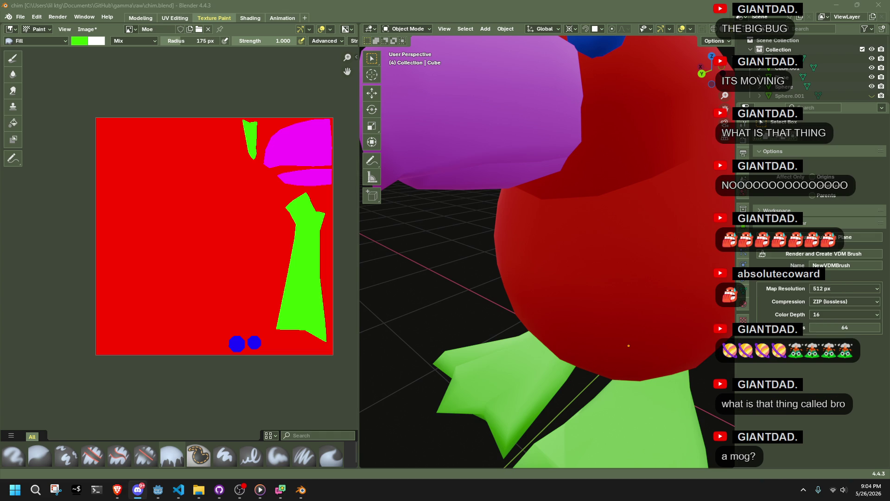
key(alt+Tab)
key(alt+Tab)
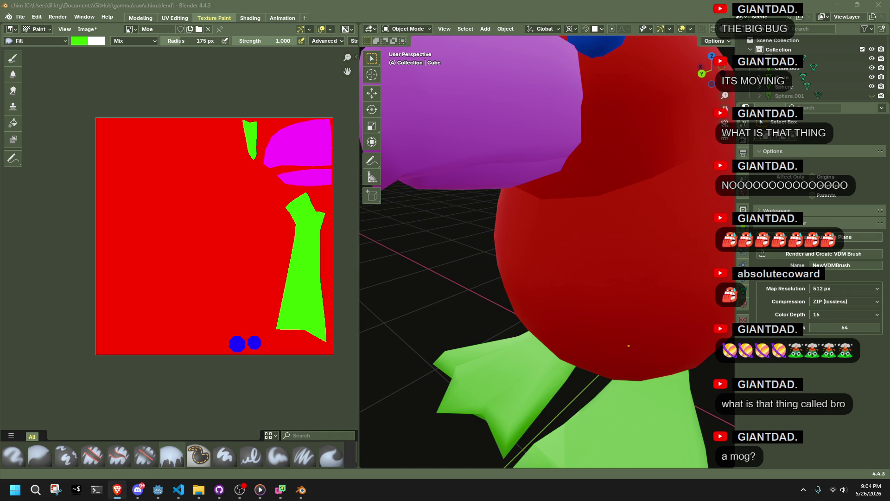
key(alt+Tab)
scroll(583, 222, down, 5)
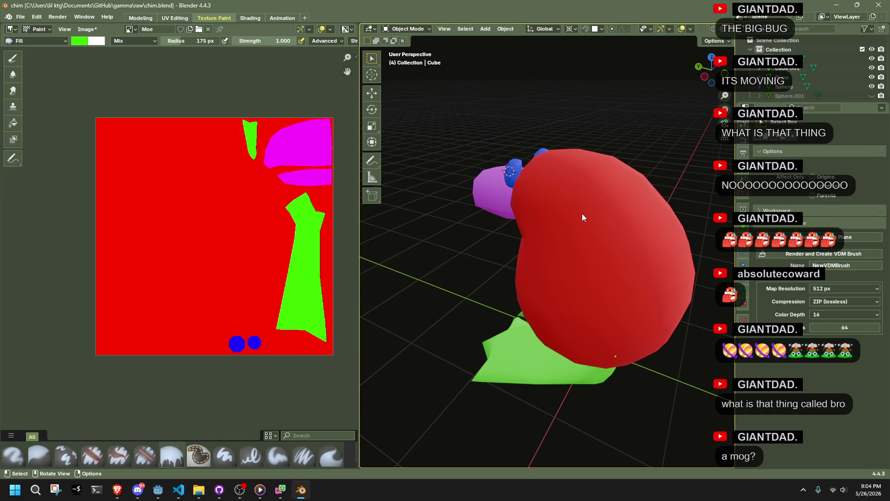
drag(518, 194, 605, 174)
key(ctrl+s)
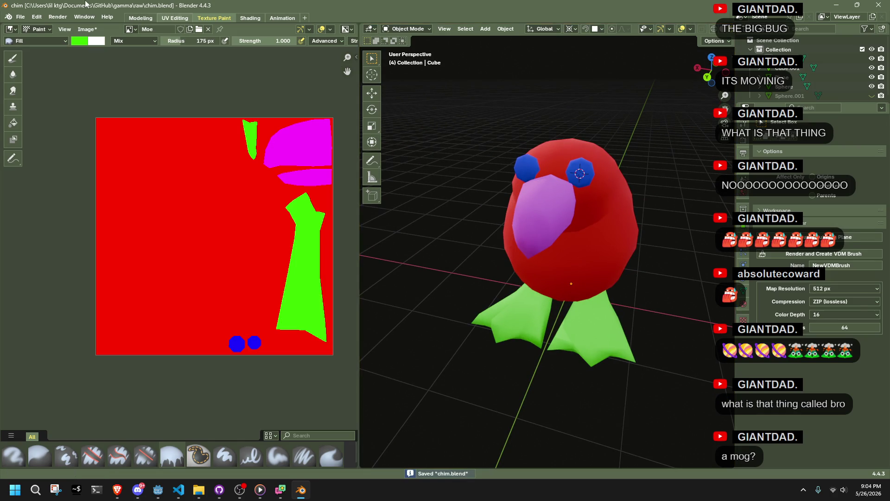
click(88, 29)
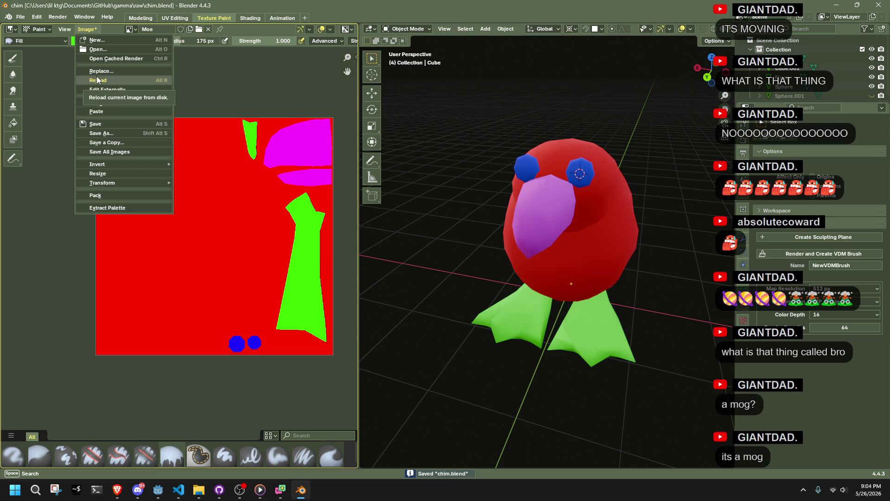
Save the painted Moe texture as CHR_MOE01.png in the project's assets\textures folder.
click(125, 132)
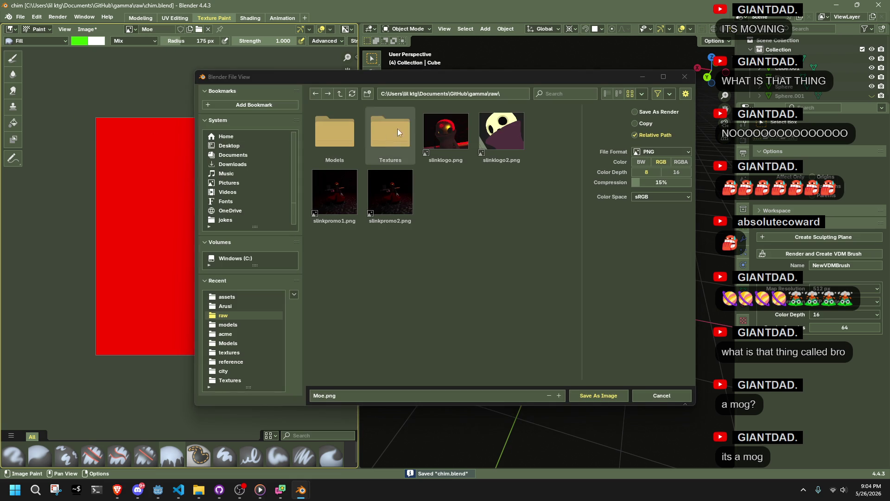
click(235, 295)
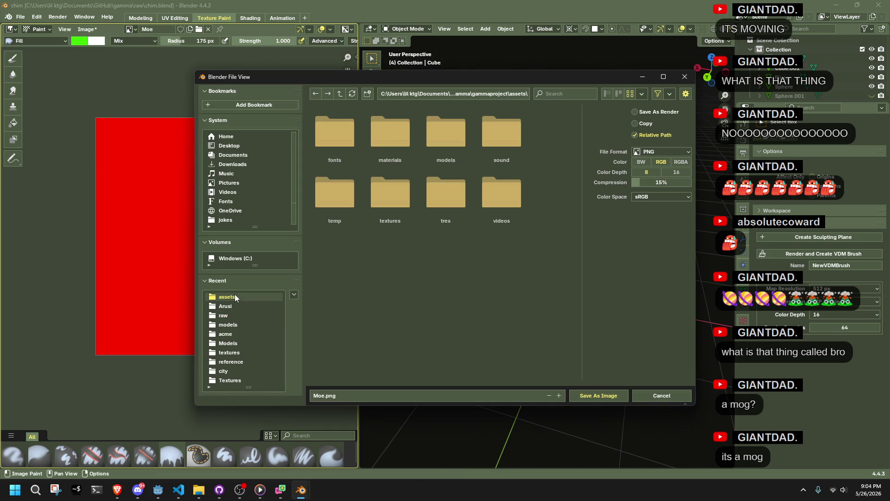
click(392, 212)
click(317, 396)
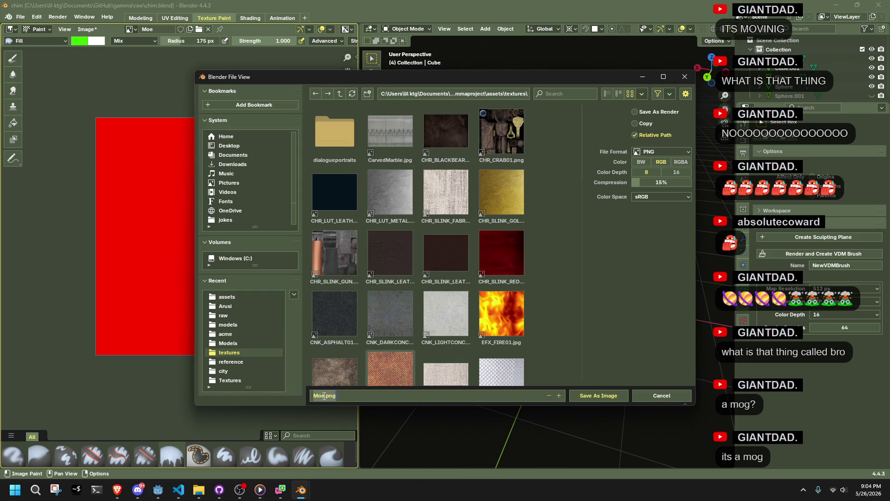
key(BackSpace)
key(BackSpace)
key(BackSpace)
text(CHR)
text(_MOE)
text(01)
click(588, 351)
click(601, 396)
mouse_move(616, 346)
mouse_down()
mouse_move(432, 280)
mouse_move(452, 309)
mouse_move(477, 318)
mouse_move(585, 302)
mouse_up()
click(582, 305)
key(Tab)
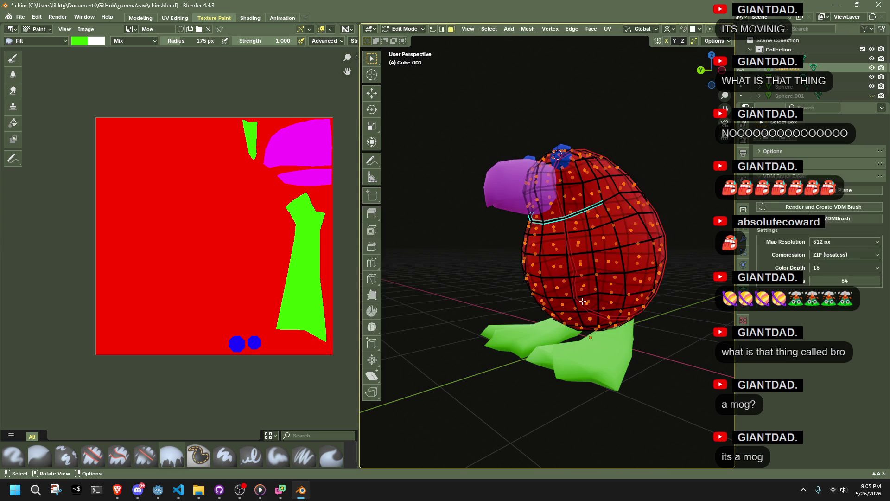
scroll(220, 314, up, 4)
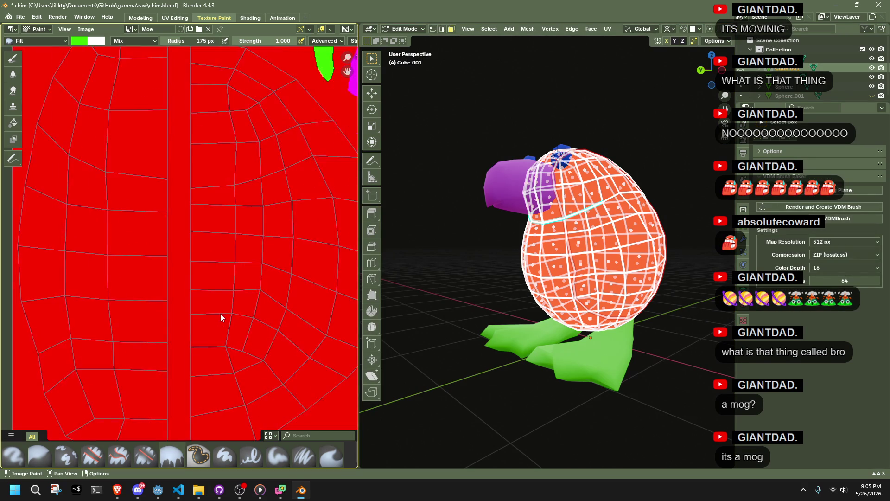
scroll(221, 313, down, 3)
scroll(198, 320, up, 1)
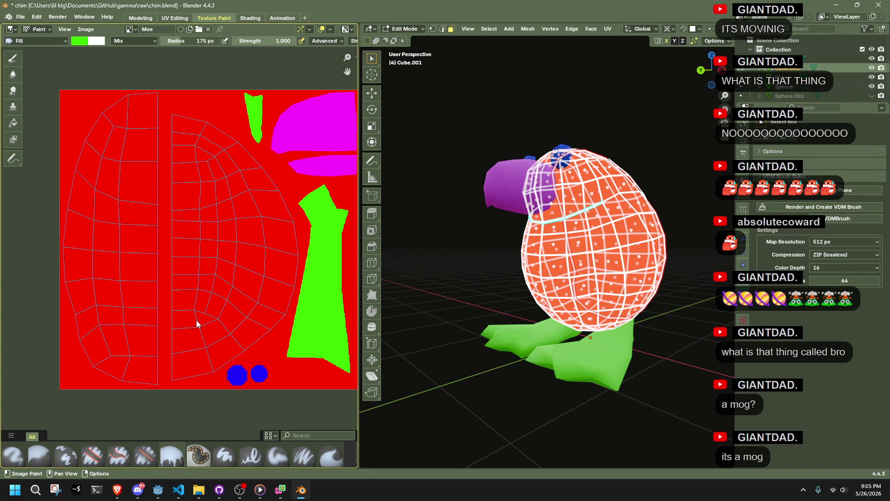
key(Tab)
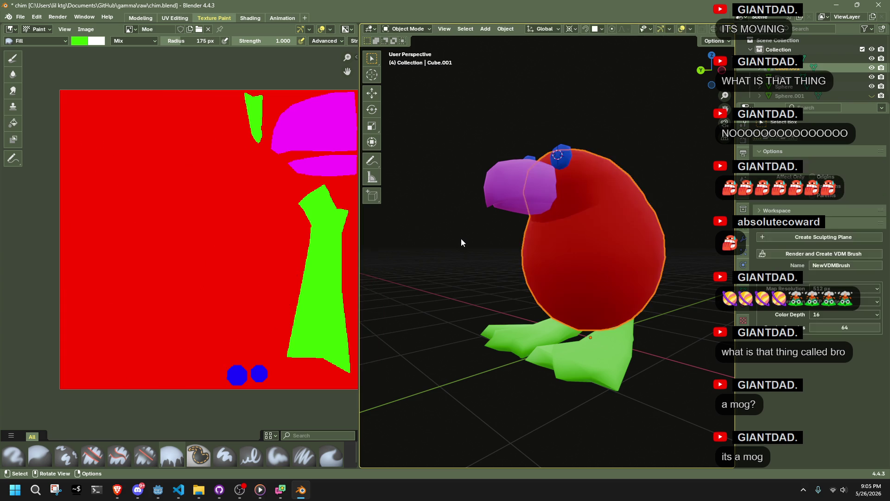
scroll(461, 239, up, 2)
mouse_move(461, 238)
mouse_down()
mouse_move(544, 274)
mouse_move(654, 255)
mouse_up()
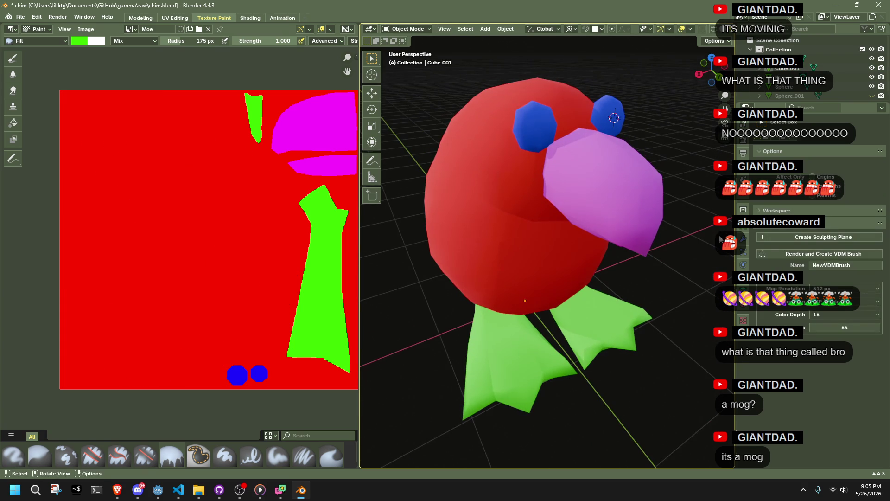
key(alt+Tab)
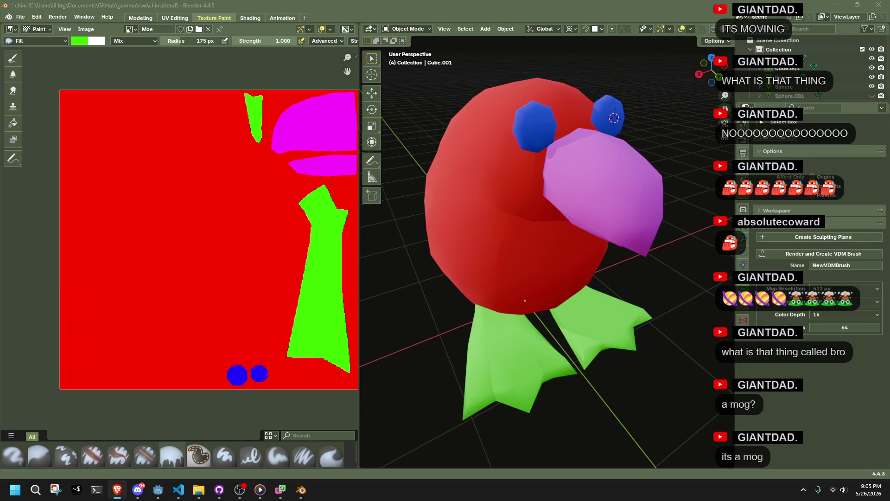
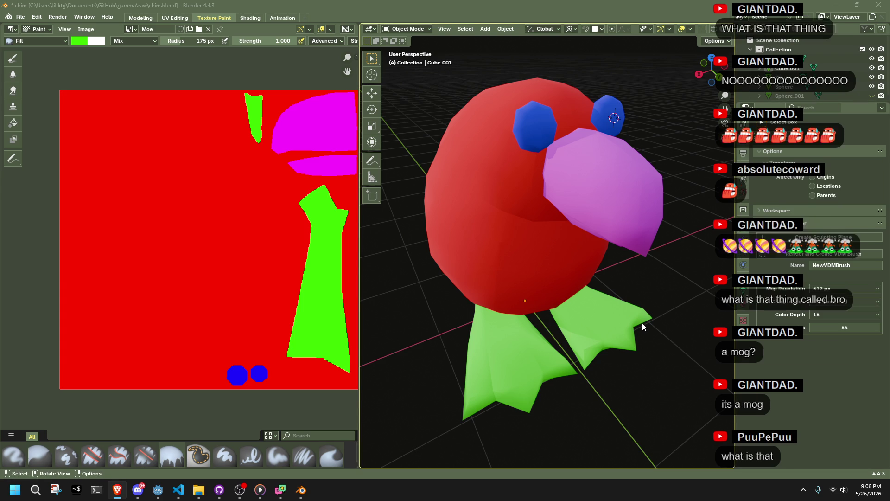
Orbit and zoom around the red bird model, then save chim.blend.
scroll(642, 323, down, 3)
mouse_move(691, 305)
mouse_down()
mouse_move(577, 281)
mouse_move(619, 285)
mouse_up()
scroll(619, 285, up, 2)
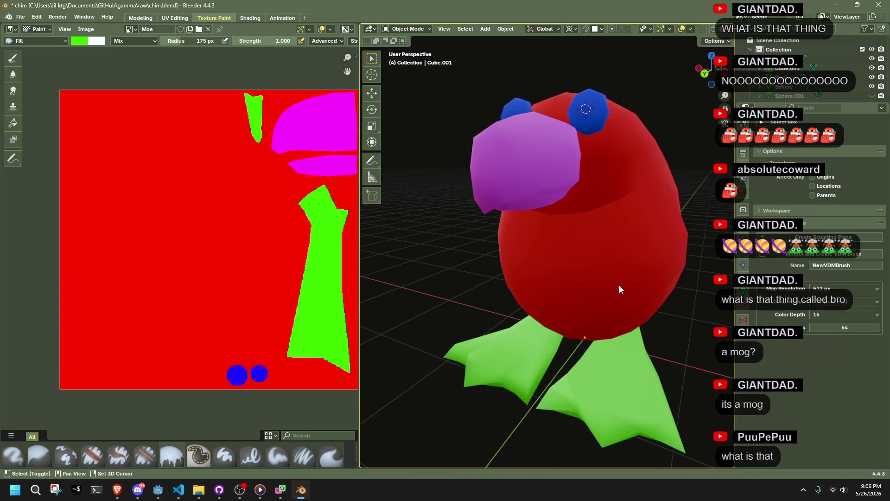
scroll(610, 290, up, 2)
key(alt+Tab)
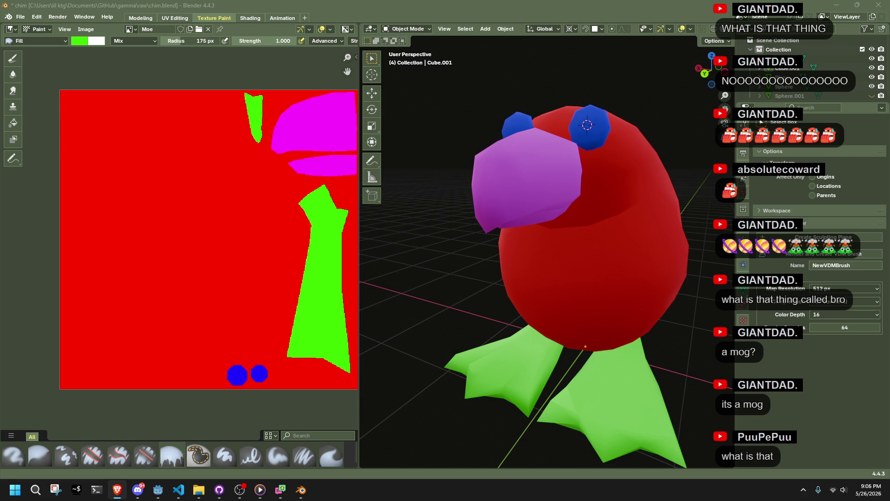
scroll(650, 252, up, 4)
mouse_move(569, 314)
mouse_down()
mouse_move(611, 324)
mouse_move(570, 336)
mouse_up()
key(ctrl+s)
scroll(569, 335, down, 4)
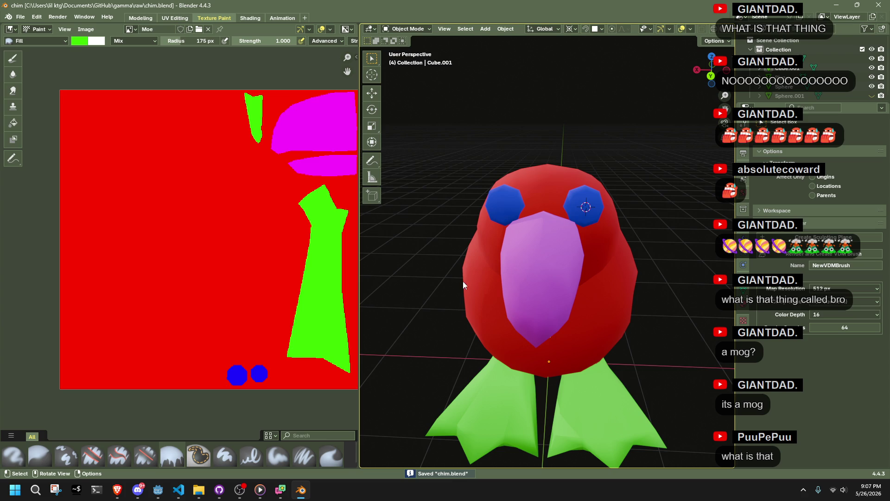
Select the bird's body, switch to Texture Paint mode and pick a pale pink paint colour.
click(491, 284)
key(Tab)
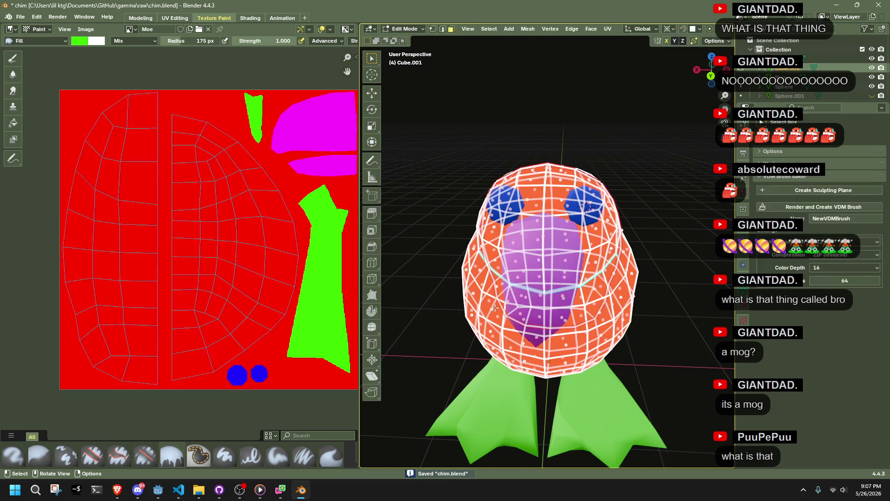
drag(483, 237, 523, 241)
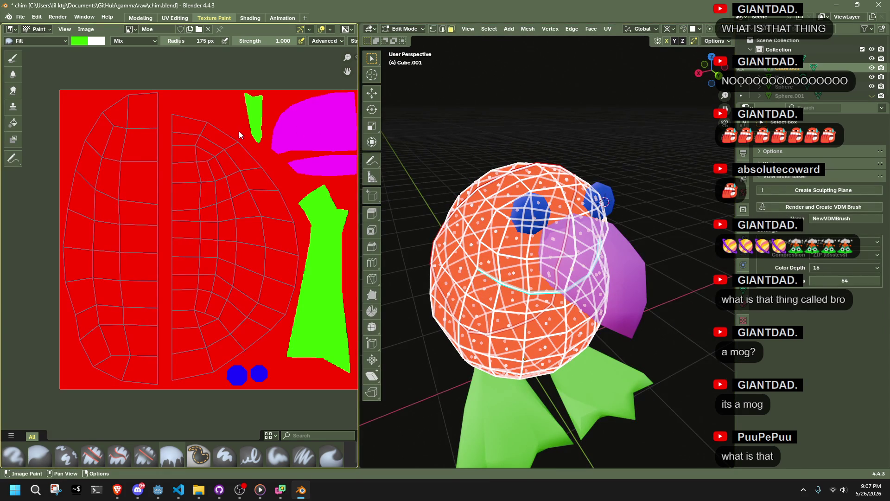
click(407, 28)
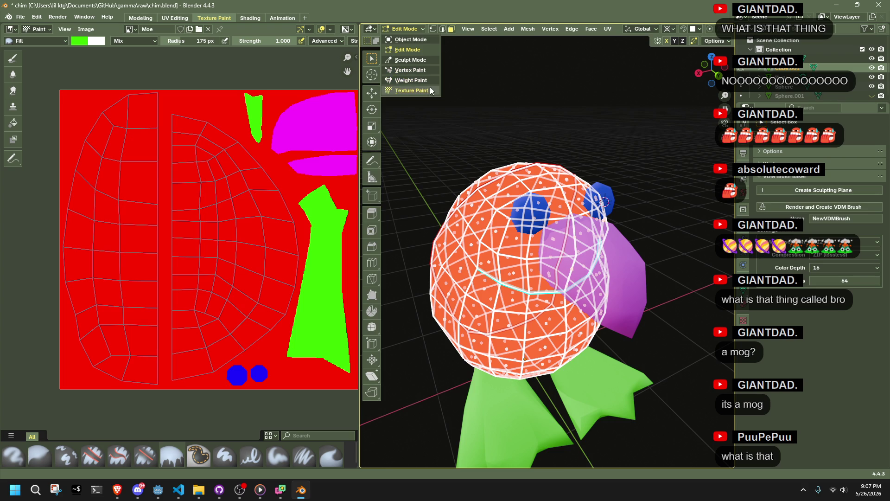
click(431, 89)
click(434, 40)
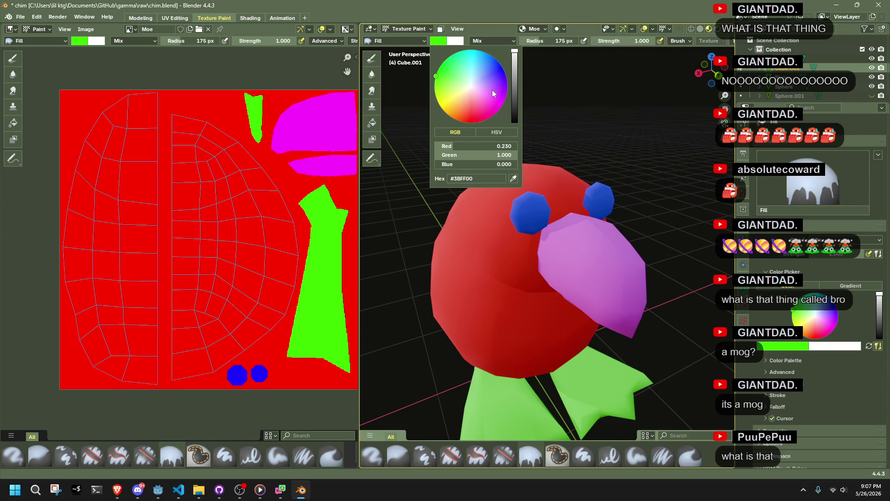
mouse_move(469, 119)
mouse_down()
mouse_move(505, 89)
mouse_move(504, 71)
mouse_move(507, 82)
mouse_move(480, 119)
mouse_move(440, 106)
mouse_move(436, 76)
mouse_move(471, 87)
mouse_up()
click(444, 42)
click(470, 97)
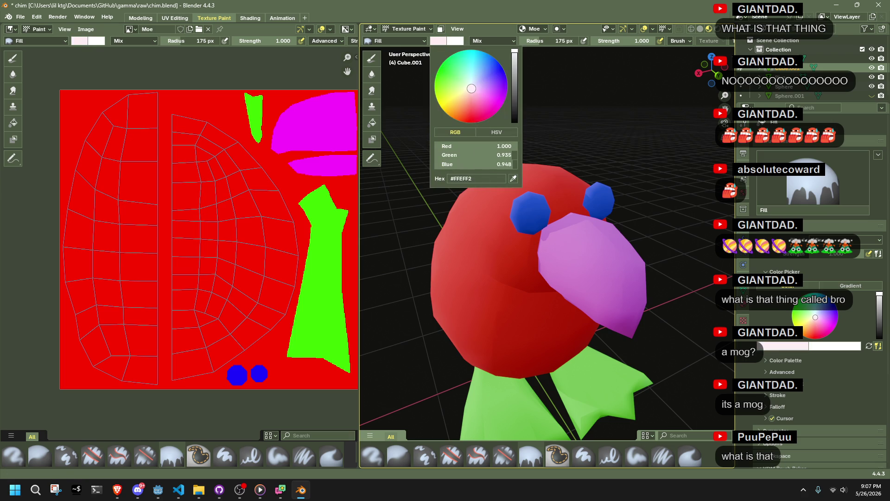
Fill the body pale pink, return to Object Mode and save chim.blend.
click(473, 265)
click(399, 28)
click(410, 36)
mouse_move(602, 153)
mouse_down()
mouse_move(384, 187)
mouse_move(435, 157)
mouse_move(585, 170)
mouse_up()
key(ctrl+s)
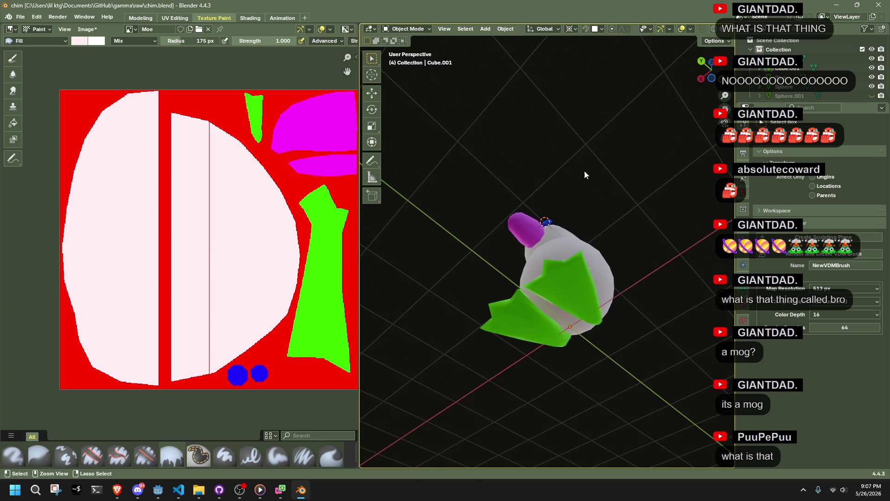
scroll(242, 184, up, 6)
scroll(242, 184, down, 5)
scroll(242, 185, down, 6)
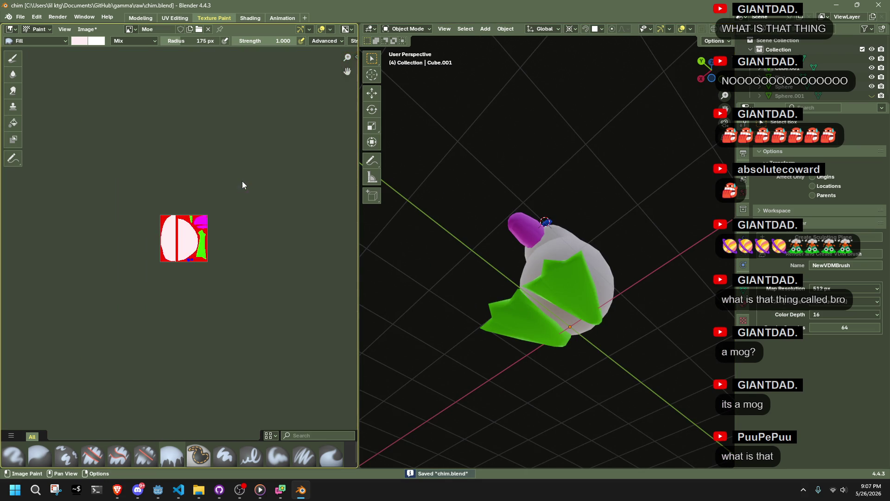
scroll(242, 181, up, 4)
scroll(502, 208, up, 2)
mouse_move(502, 208)
mouse_down()
mouse_move(560, 212)
mouse_move(568, 285)
mouse_up()
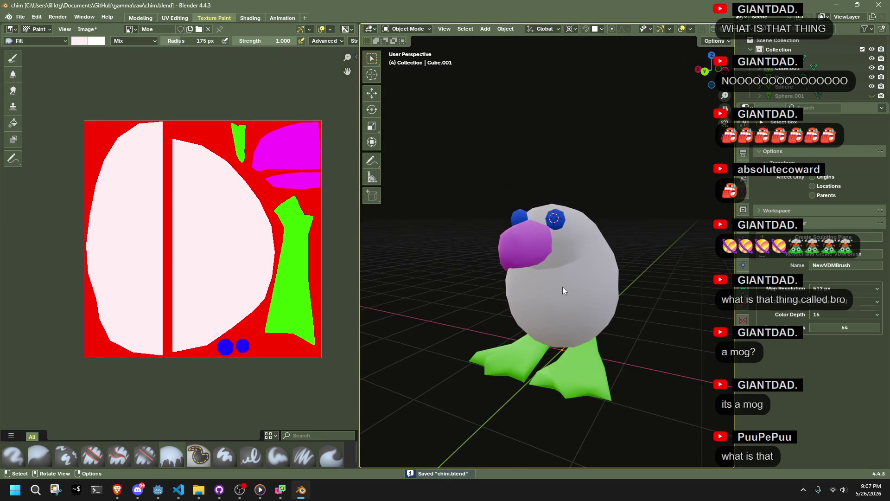
Save the painted texture as CHR_MOE01.png and open it in an external image viewer.
click(86, 29)
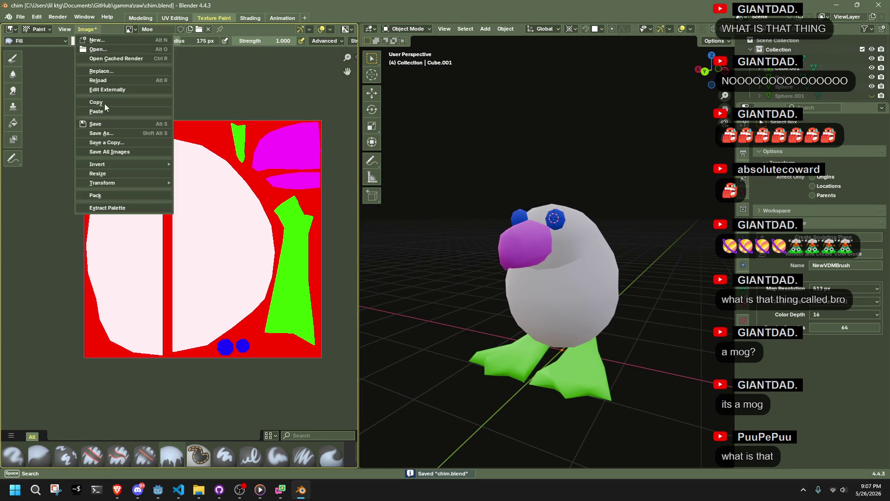
click(109, 121)
click(85, 29)
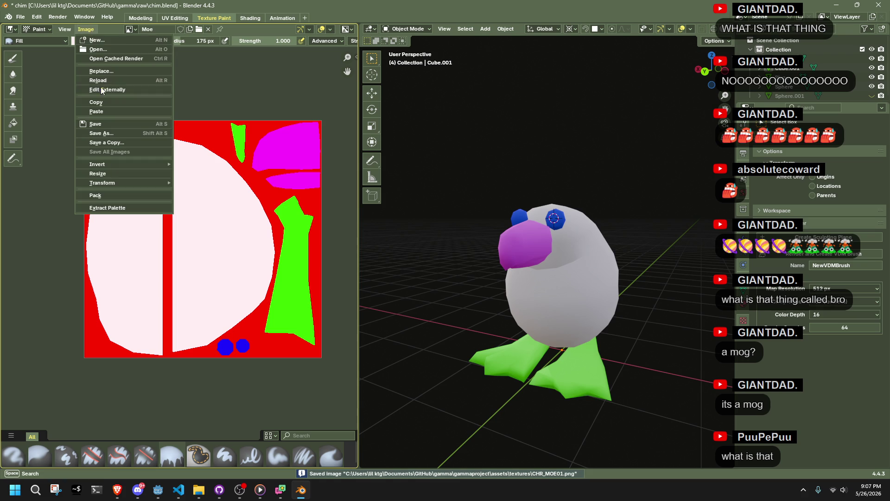
click(98, 89)
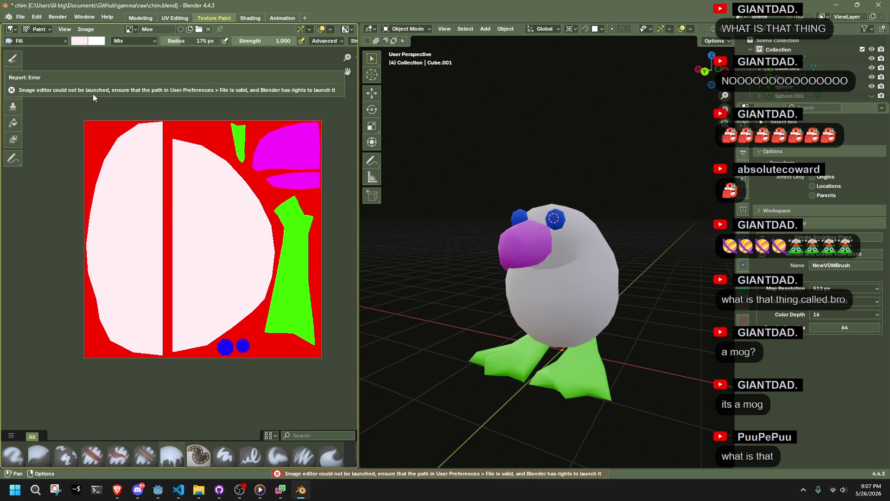
click(200, 489)
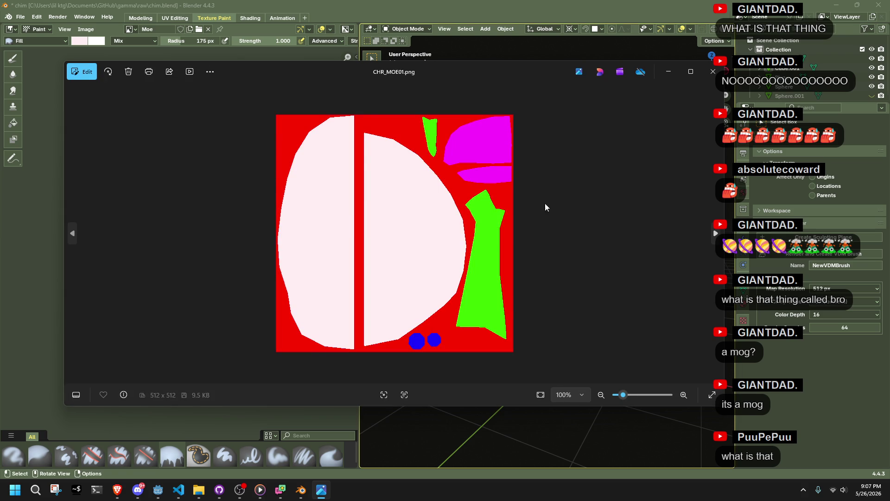
Close the CHR_MOE01.png Photos preview and switch to the Godot GammaProject editor.
click(713, 71)
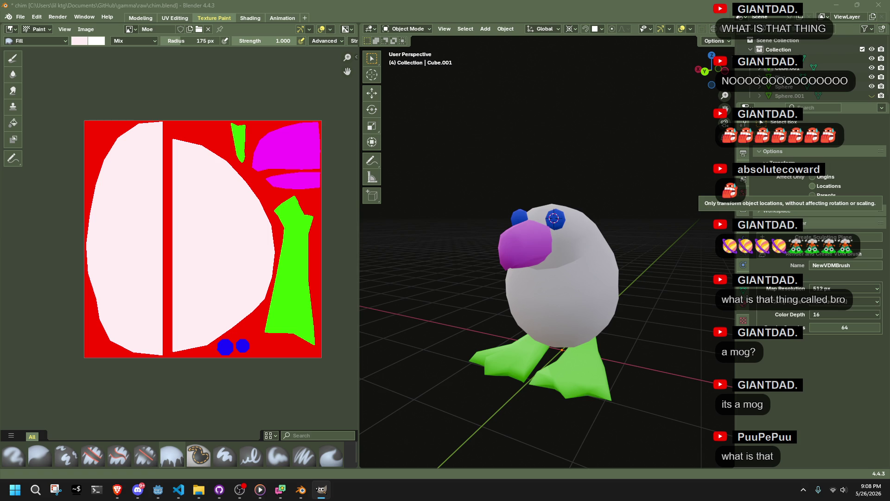
key(alt+Tab)
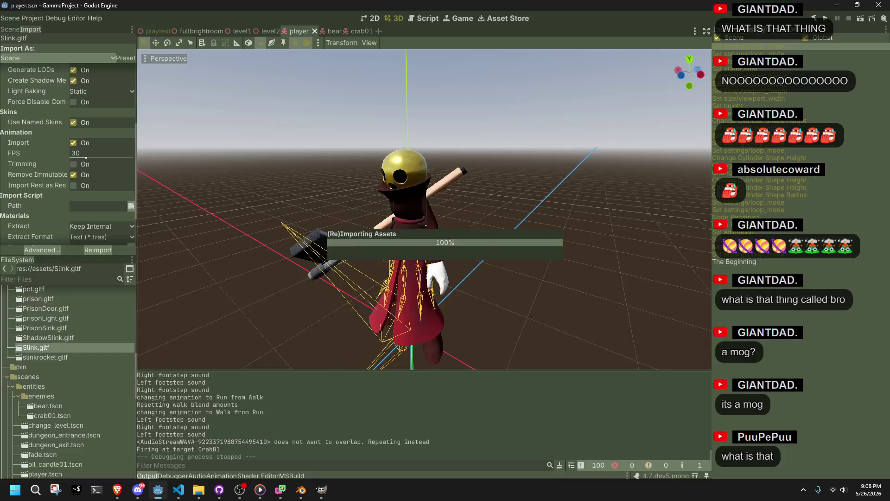
Duplicate orbmaterial.tres in assets/materials under the new name missingmat.tres.
scroll(19, 341, up, 5)
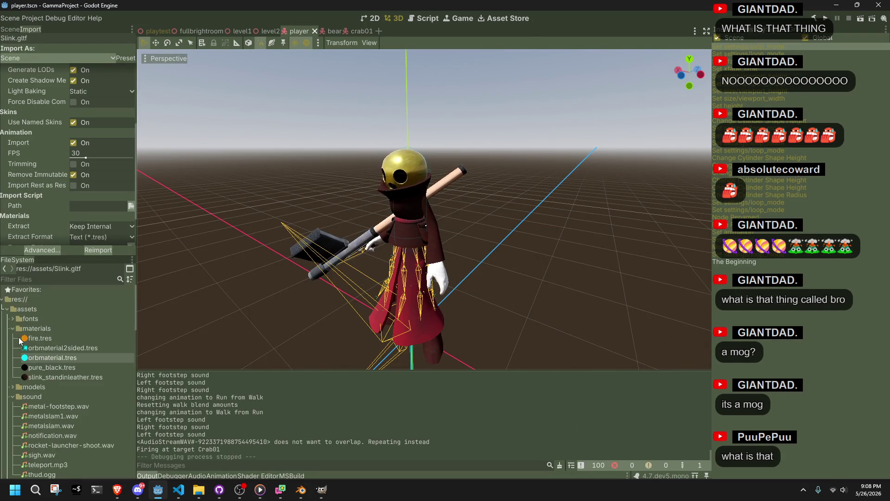
click(54, 338)
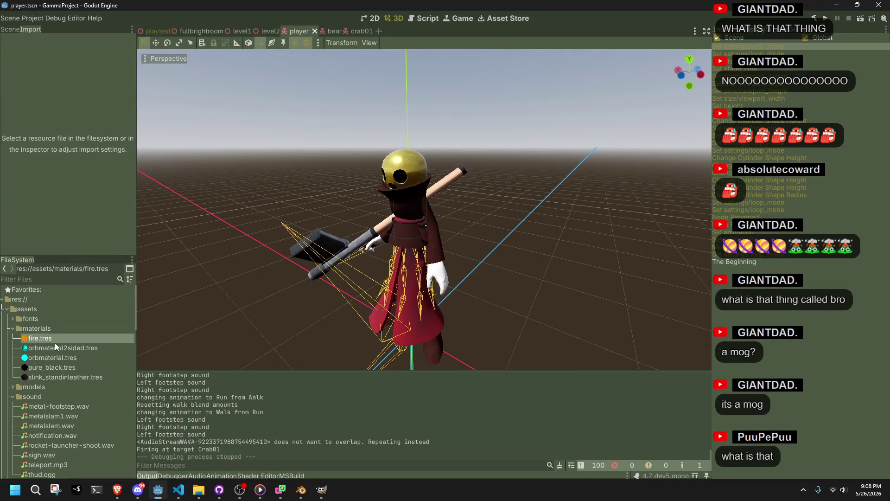
right_click(60, 357)
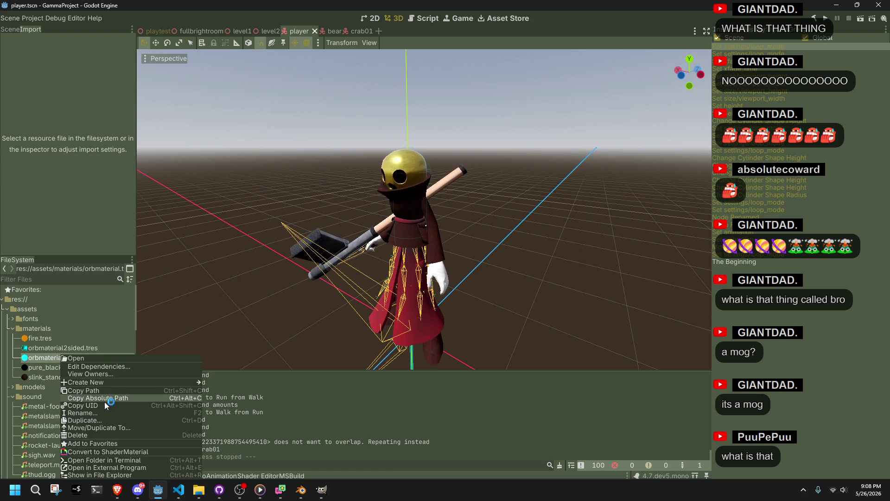
click(112, 419)
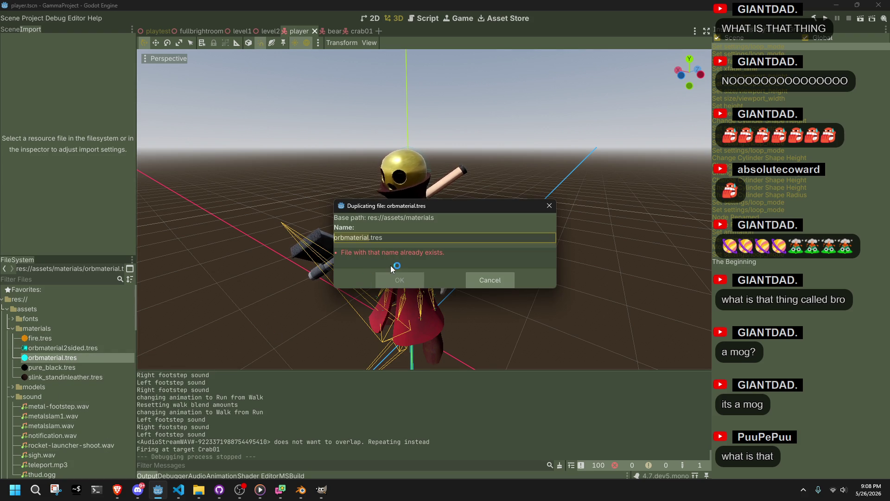
text(miss)
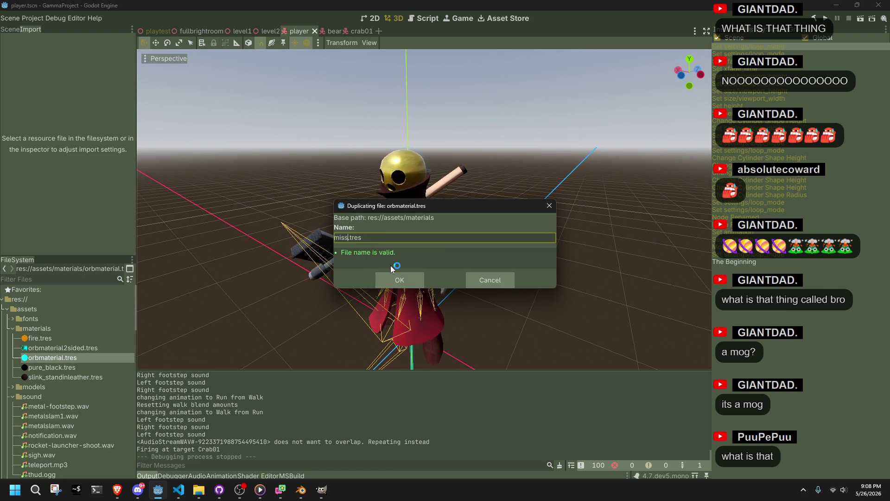
text(ingmat)
click(398, 277)
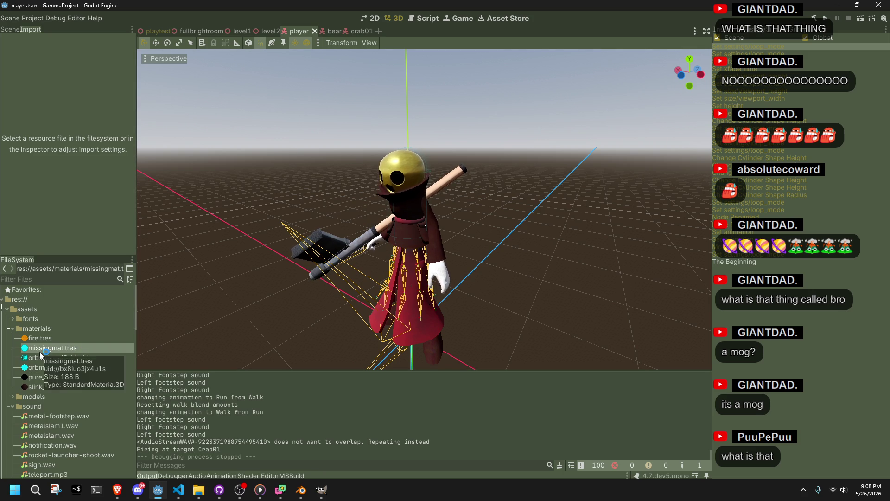
Set missingmat.tres albedo texture to NA_MISSINGTEXTURE.png, reset Albedo Color to white, and save.
click(716, 29)
click(37, 279)
text(miss)
mouse_move(51, 347)
mouse_down()
mouse_move(784, 239)
mouse_move(831, 254)
mouse_up()
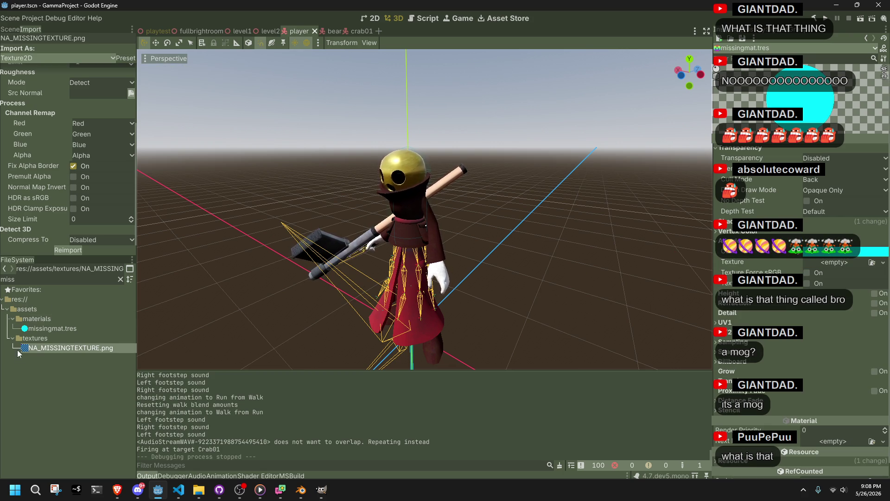
mouse_move(47, 348)
mouse_down()
mouse_move(830, 267)
mouse_move(814, 263)
mouse_up()
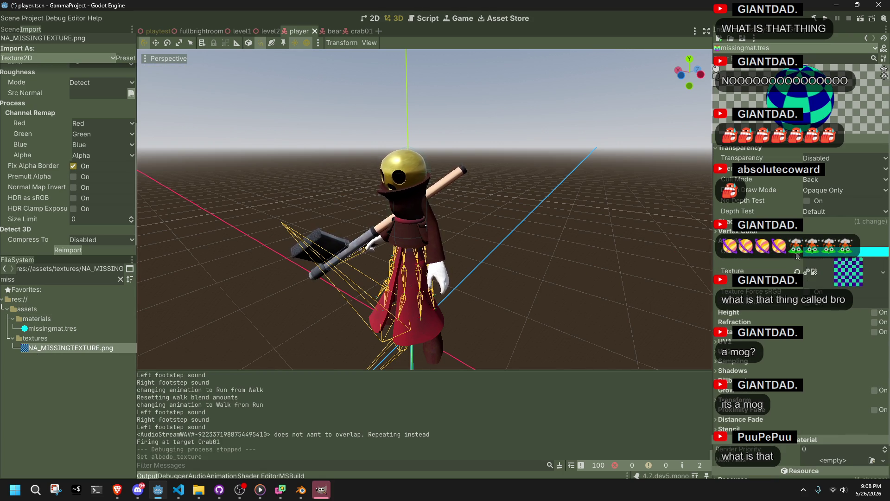
click(797, 252)
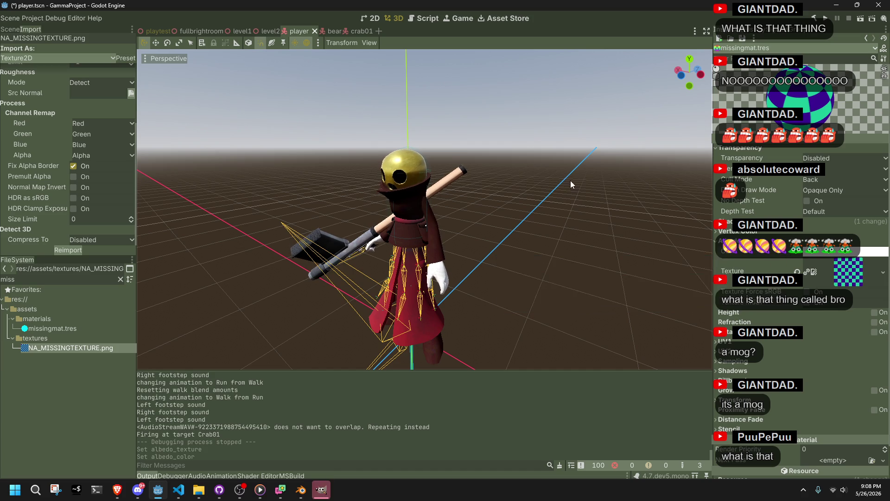
key(ctrl+s)
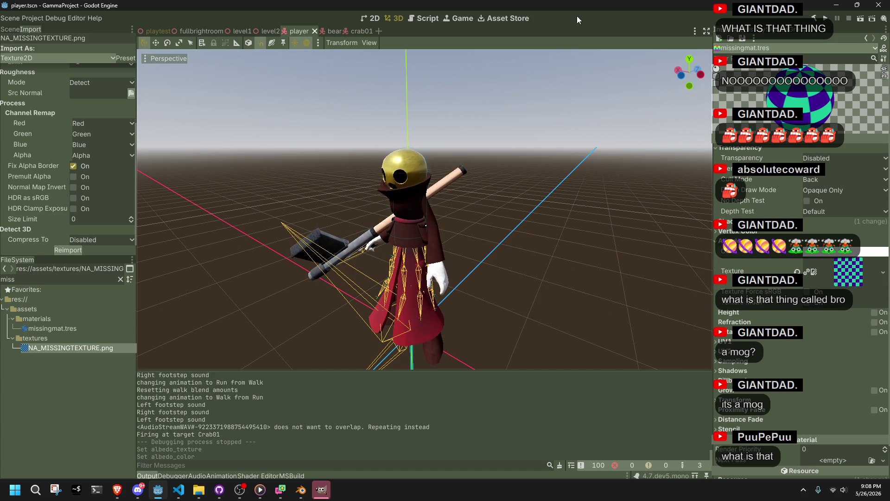
click(148, 32)
Switch the playtest viewport to perspective projection and orbit toward the tall pillar.
scroll(441, 132, down, 2)
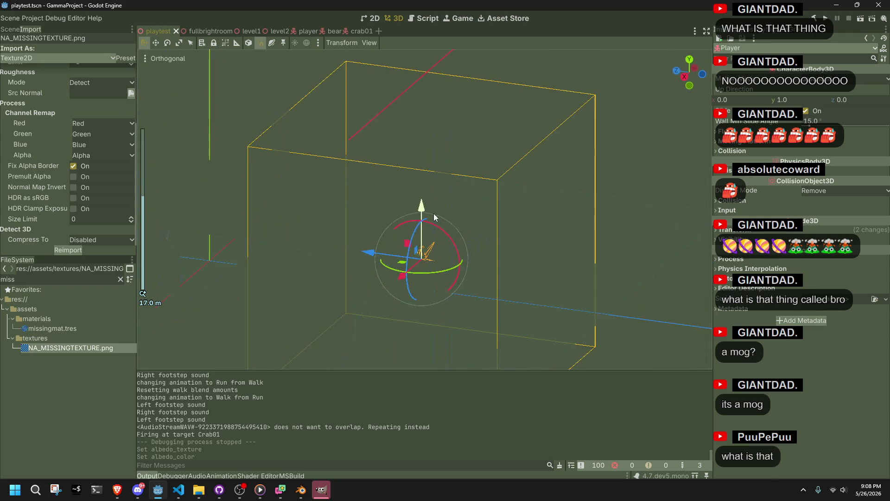
click(595, 157)
click(169, 59)
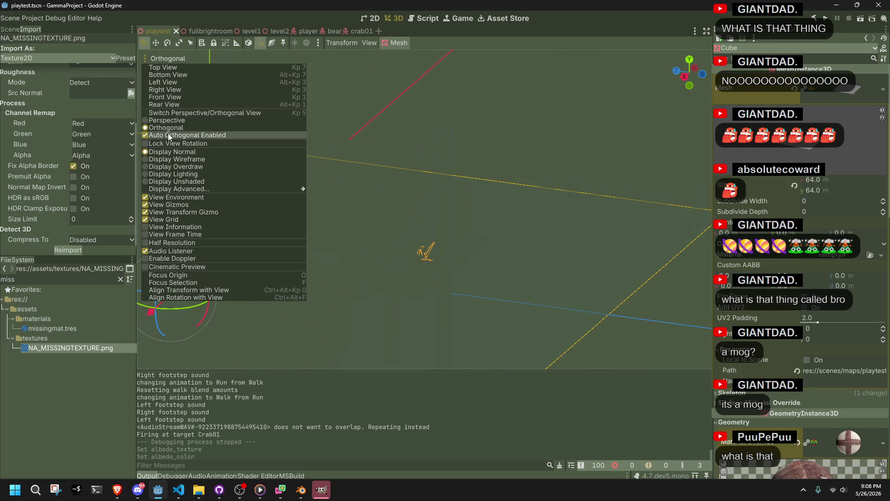
click(160, 120)
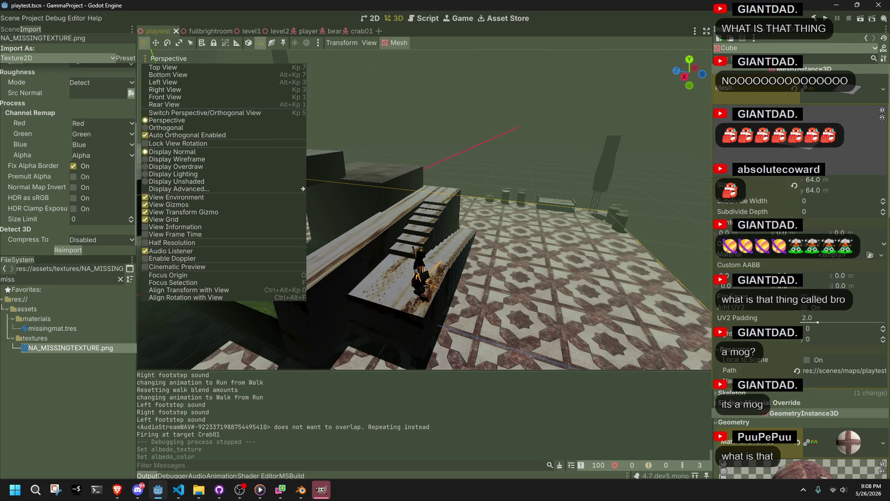
key(alt+Tab)
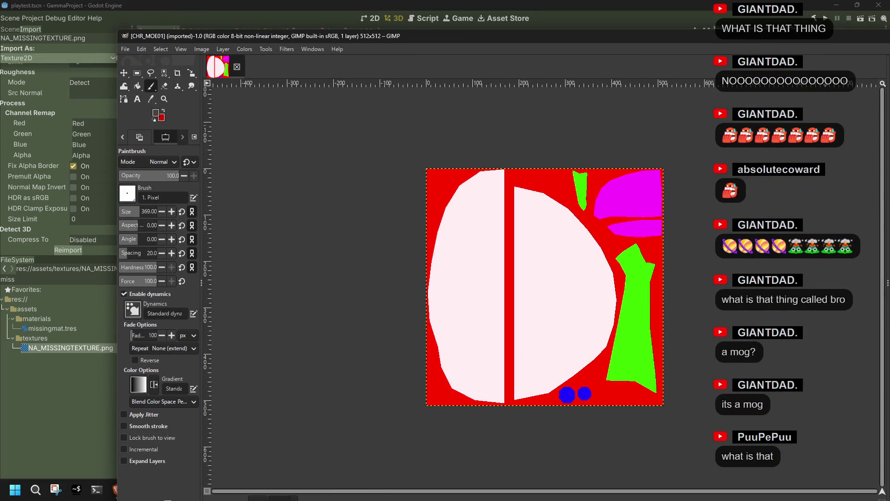
key(alt+Tab)
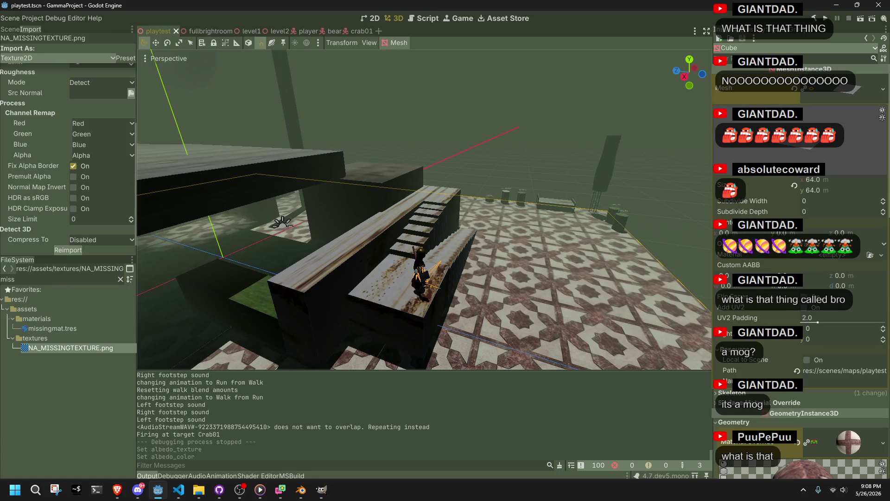
key(alt+Tab)
key(alt+Tab)
mouse_move(456, 213)
mouse_down()
mouse_move(463, 232)
mouse_move(443, 263)
mouse_up()
Drag missingmat.tres onto the tall pillar and select the pillar to inspect its material.
click(457, 221)
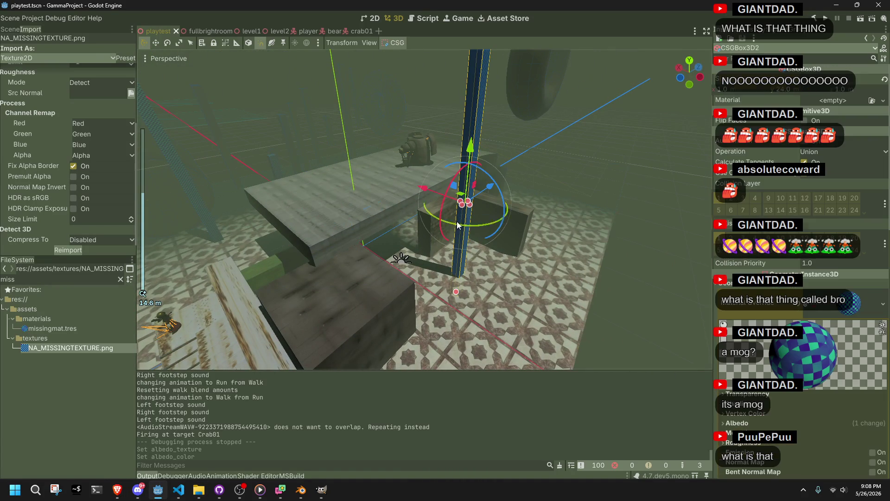
mouse_move(60, 328)
mouse_down()
mouse_move(492, 118)
mouse_move(484, 125)
mouse_up()
scroll(572, 163, up, 5)
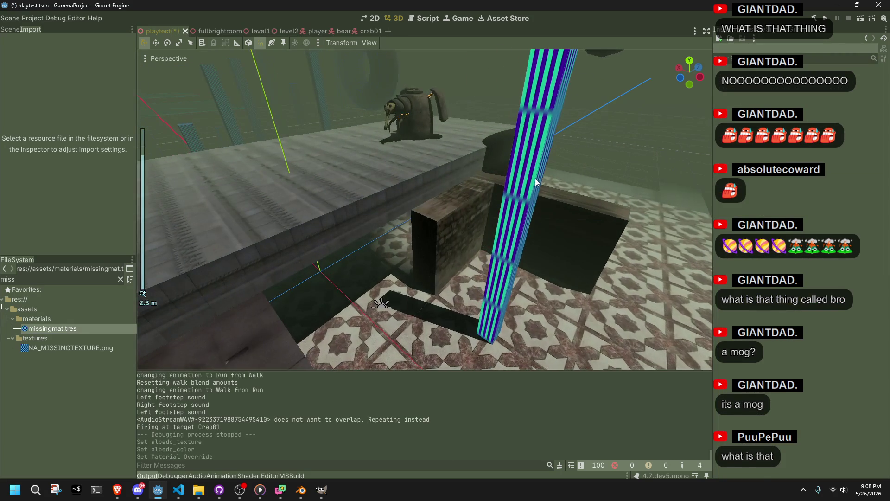
click(533, 174)
scroll(750, 267, down, 10)
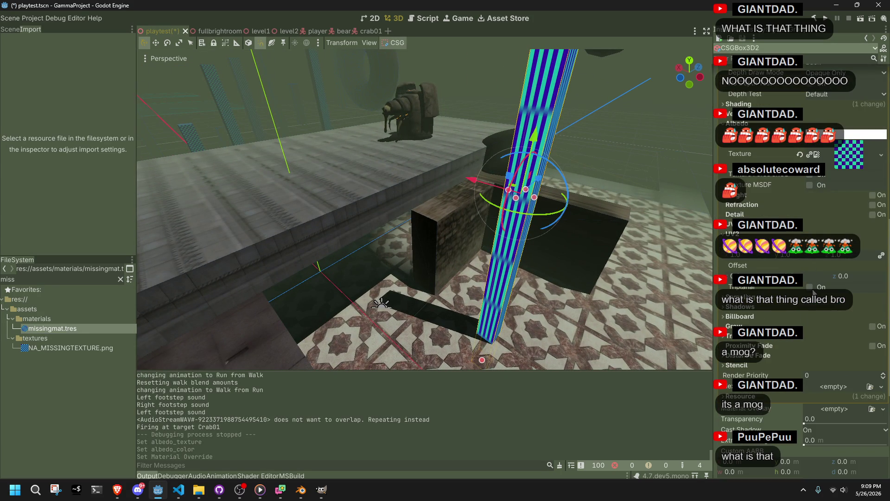
scroll(809, 278, up, 8)
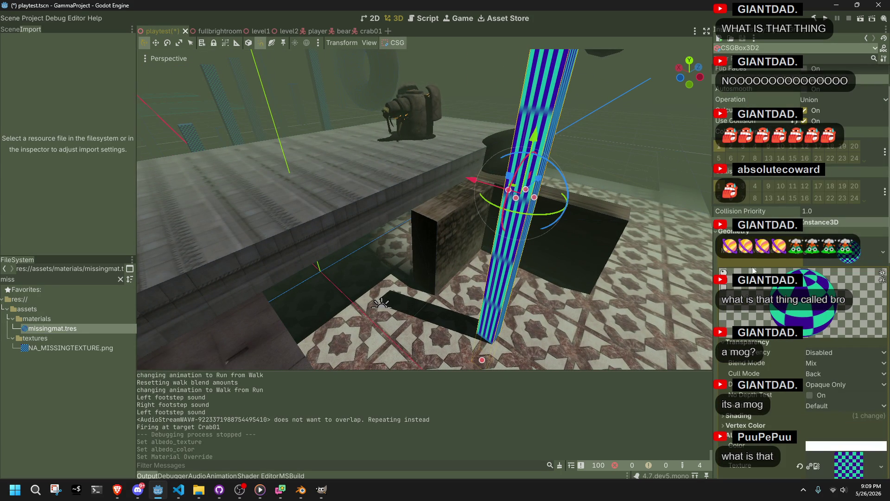
scroll(846, 348, down, 1)
scroll(808, 334, up, 2)
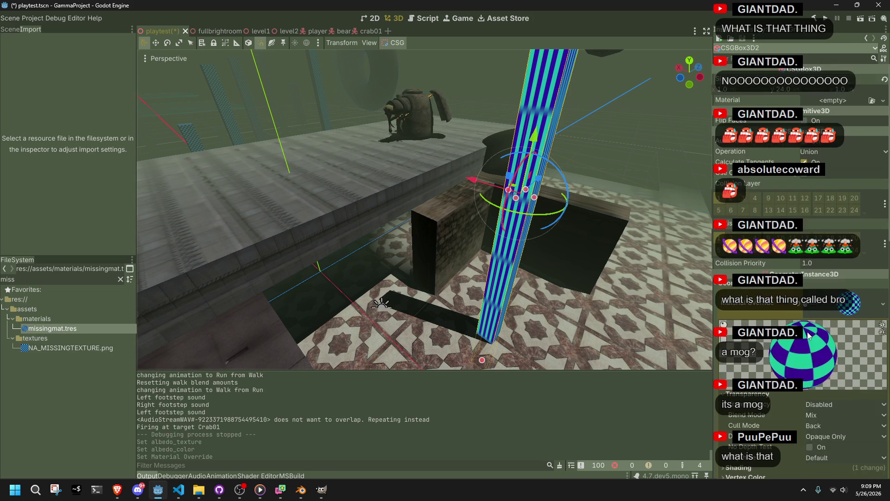
scroll(809, 338, down, 5)
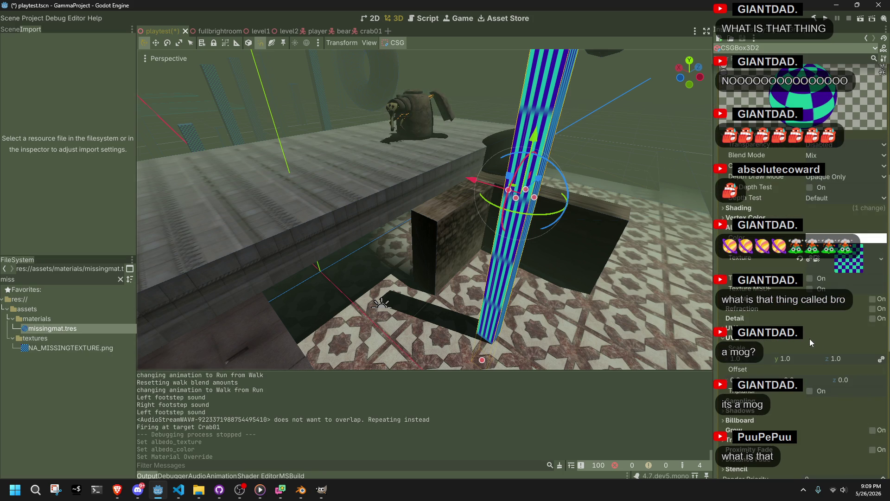
Enable UV1 Triplanar mapping on the pillar's material, leaving UV2 triplanar off.
click(811, 390)
click(811, 391)
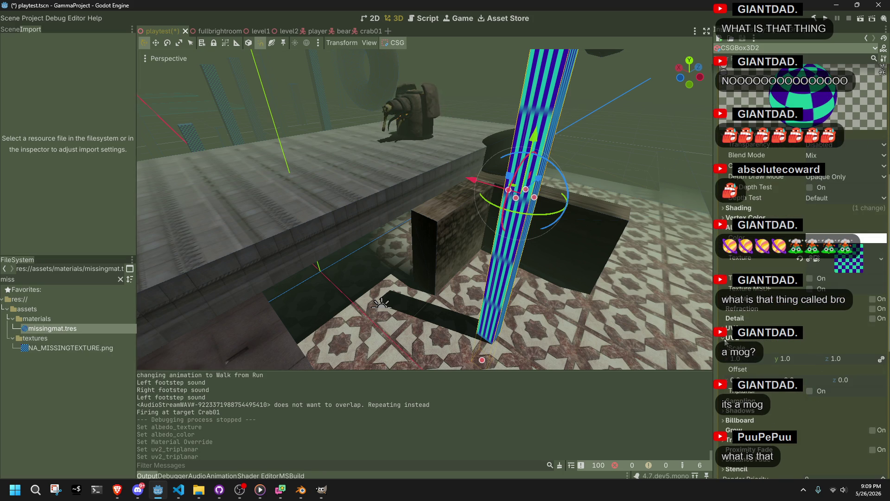
click(812, 386)
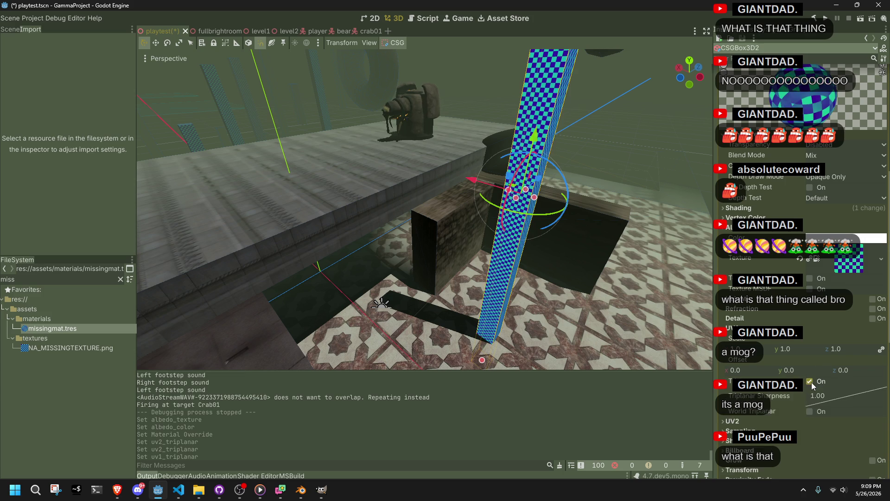
click(666, 182)
scroll(545, 194, up, 3)
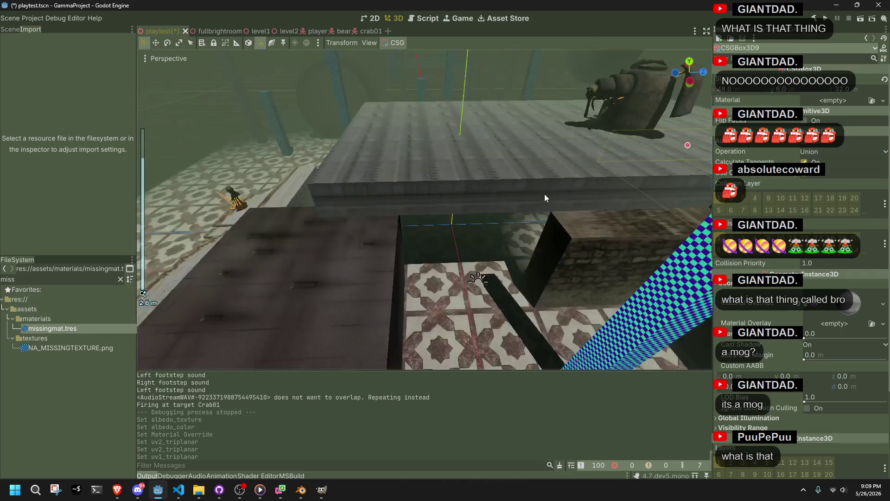
scroll(545, 194, down, 5)
click(223, 169)
mouse_move(376, 210)
mouse_down()
mouse_move(486, 327)
mouse_move(585, 239)
mouse_move(212, 224)
mouse_move(179, 246)
mouse_move(468, 257)
mouse_move(489, 271)
mouse_move(393, 275)
mouse_move(429, 270)
mouse_move(363, 240)
mouse_move(626, 252)
mouse_up()
scroll(212, 223, down, 3)
Save the playtest scene and run the project.
key(ctrl+s)
scroll(393, 276, down, 1)
scroll(364, 241, up, 5)
click(646, 221)
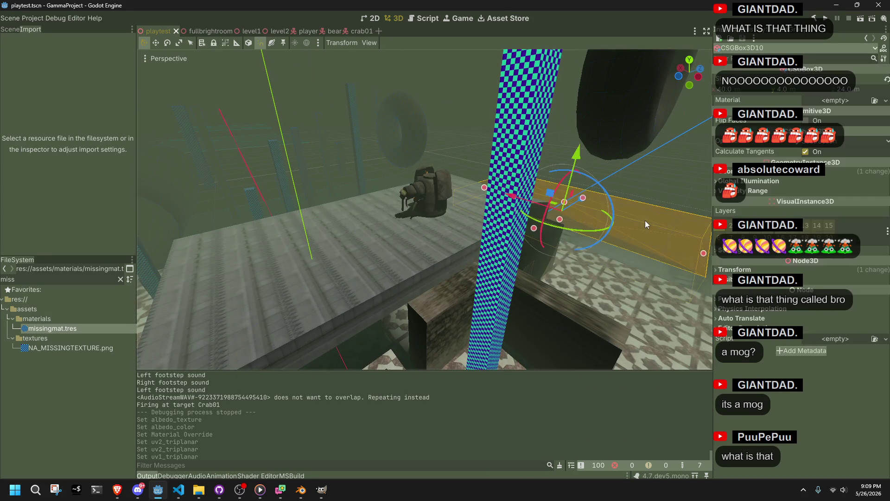
scroll(556, 190, down, 5)
click(432, 124)
key(ctrl+s)
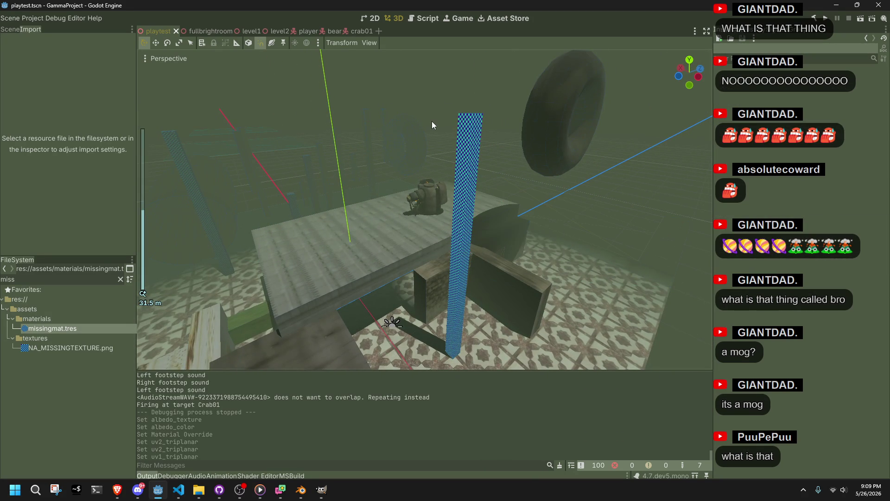
click(825, 19)
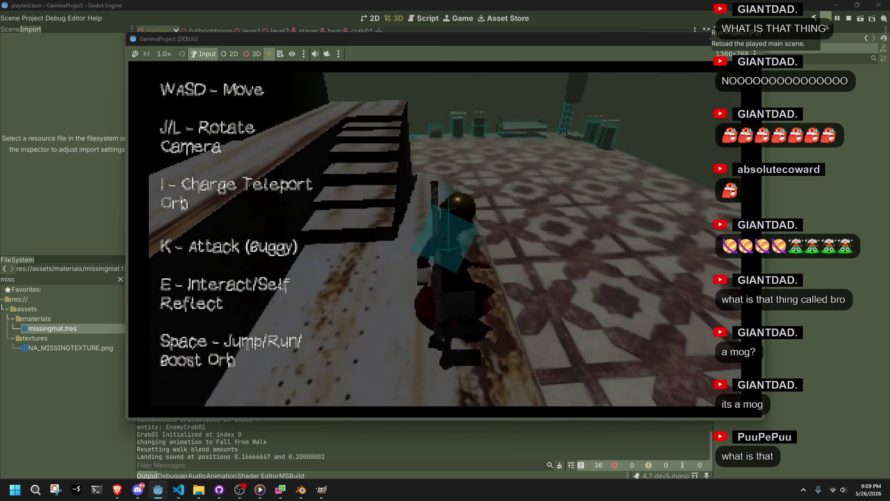
Walk and jump the character over to the checkered pillar, then close the game window.
key(w)
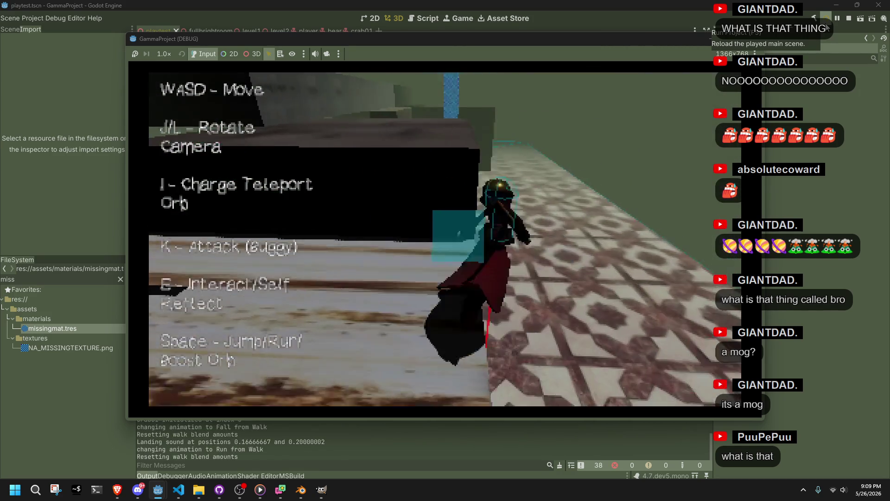
key(space)
key(w)
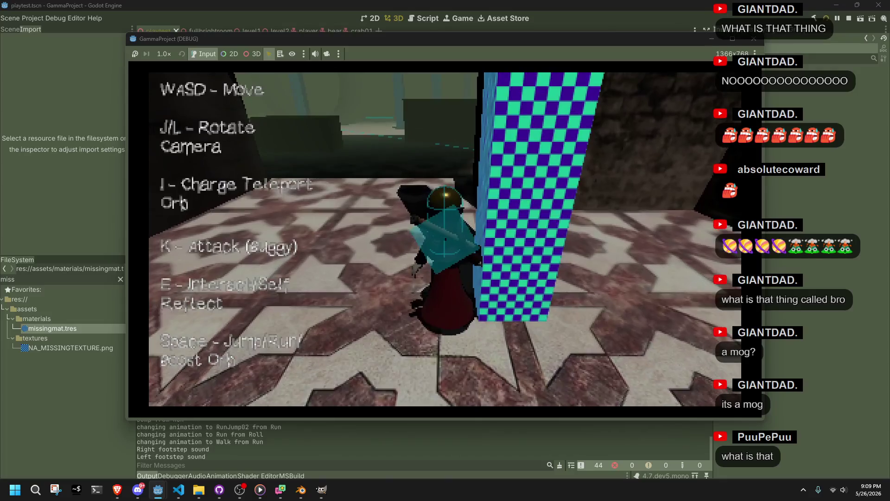
key(w)
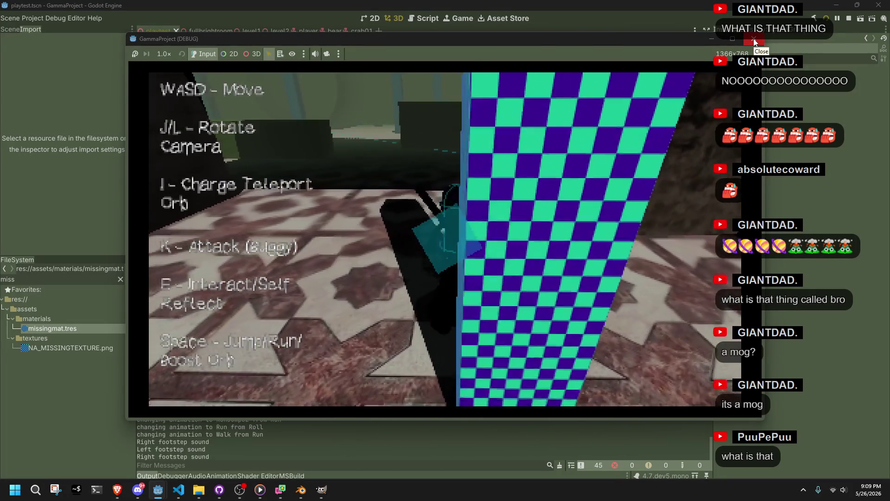
click(753, 40)
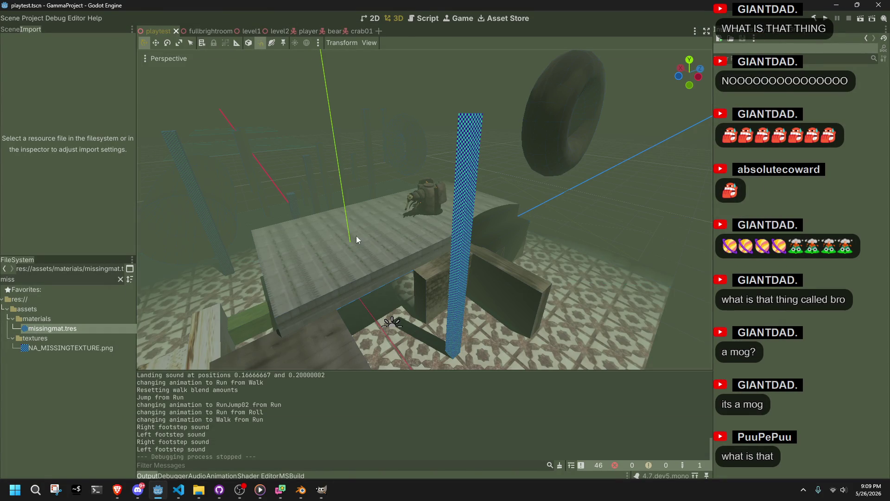
Set the pillar material's UV1 Scale to 0.3, save the scene and rerun the game.
click(461, 194)
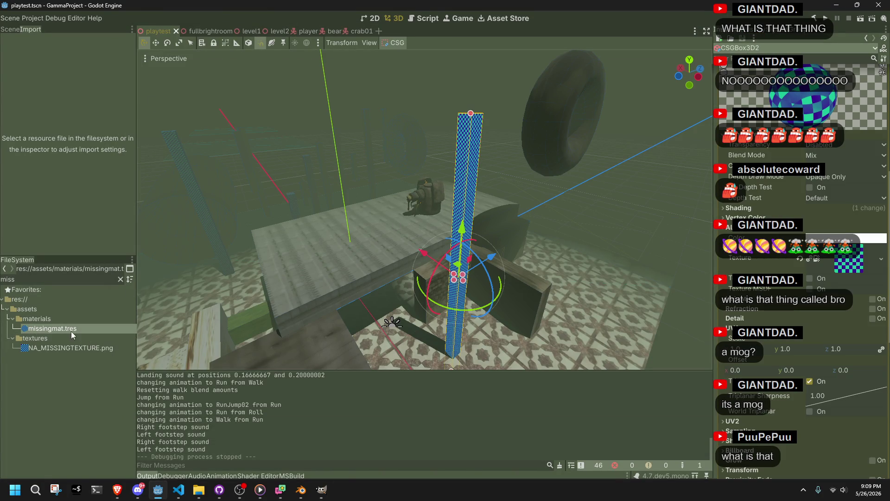
mouse_move(742, 348)
mouse_down()
mouse_move(719, 349)
mouse_move(735, 349)
mouse_up()
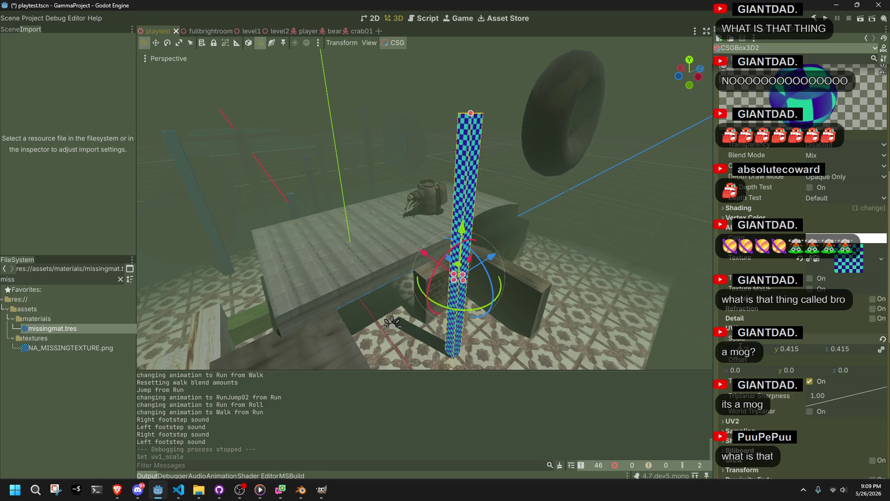
key(Return)
key(ctrl+s)
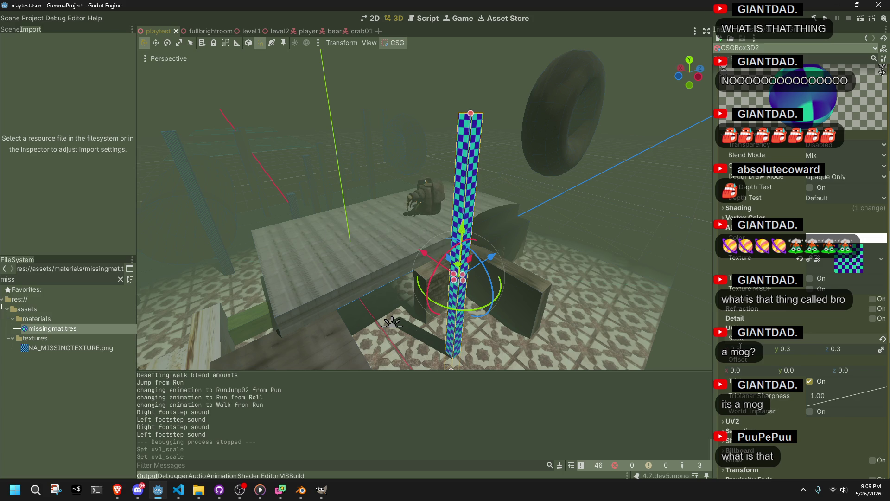
click(585, 204)
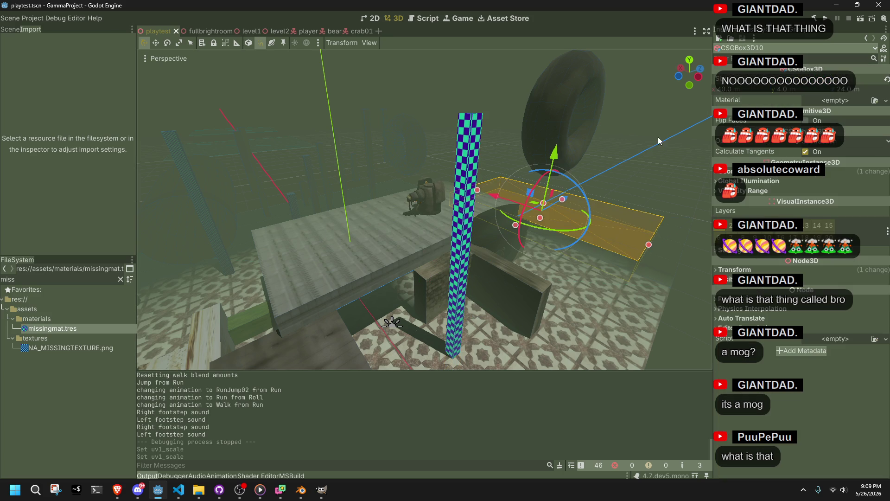
click(830, 20)
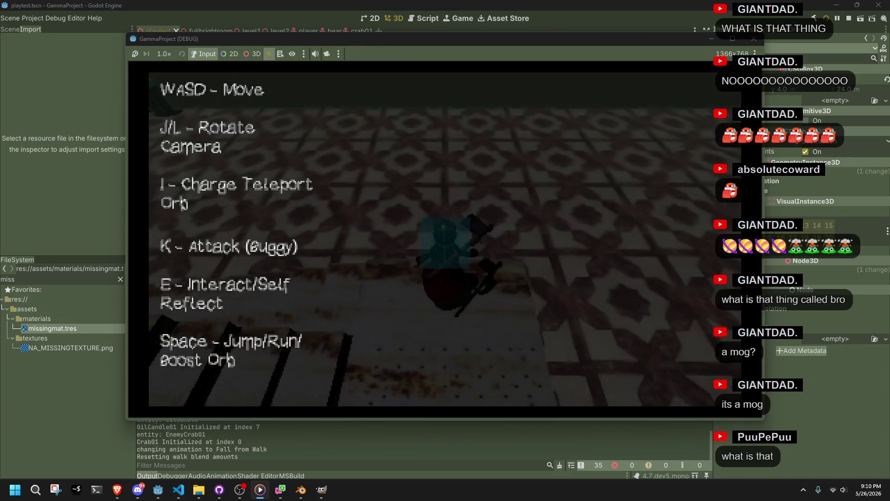
Walk the character around the room, page through the Hello dialog, and jump across the stairs.
key(w)
key(l)
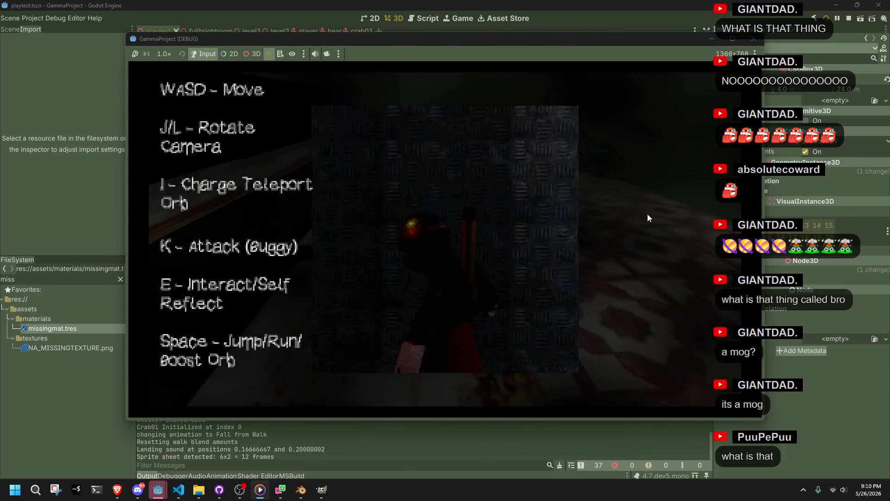
key(e)
key(e)
key(e)
key(e)
key(w)
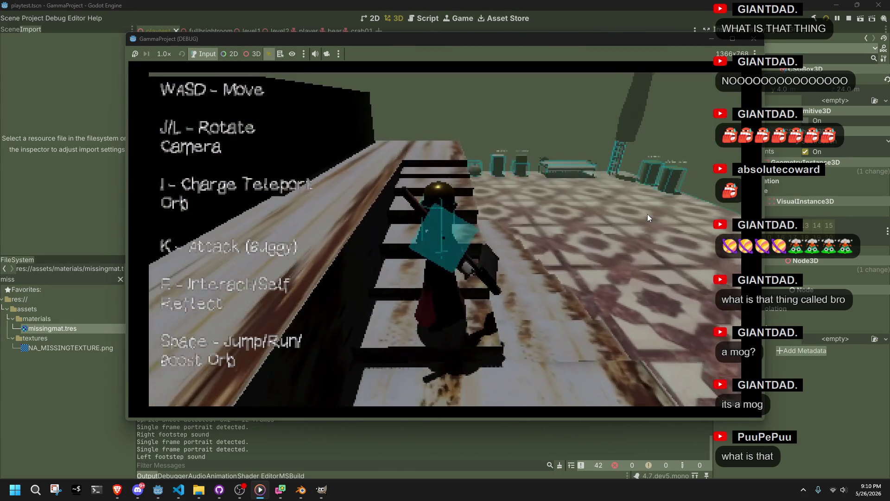
key(l)
key(w)
key(space)
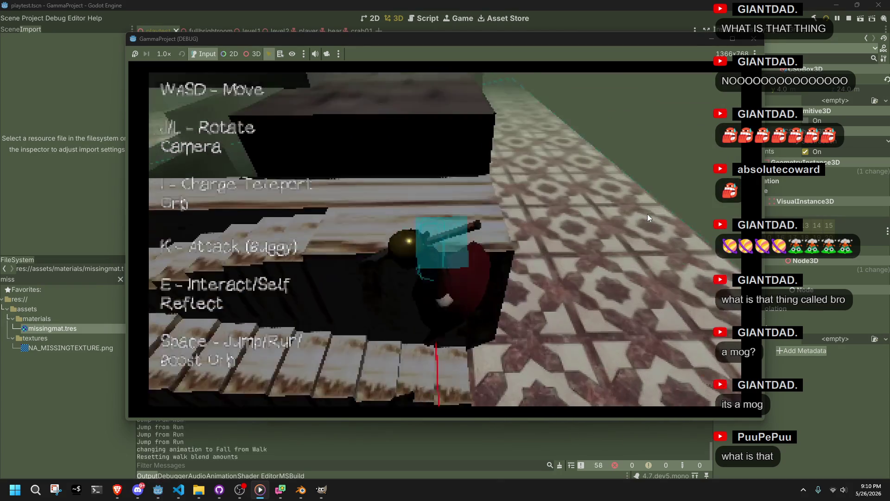
key(w)
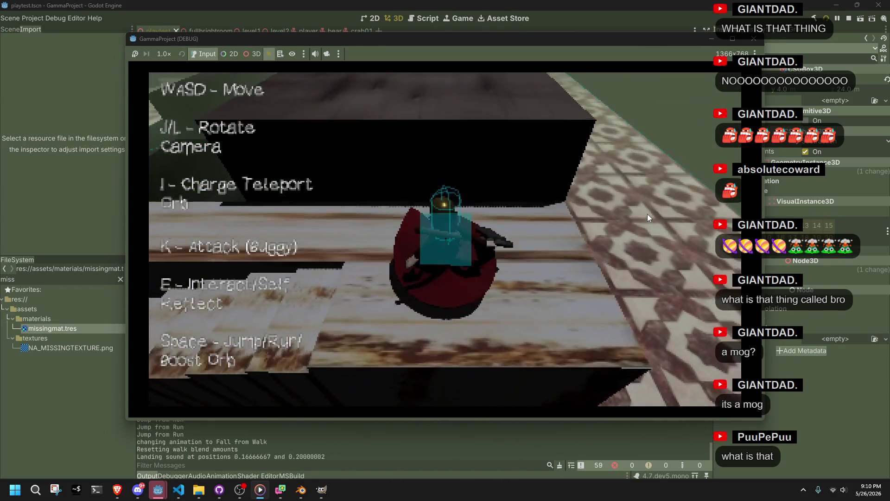
key(w)
key(space)
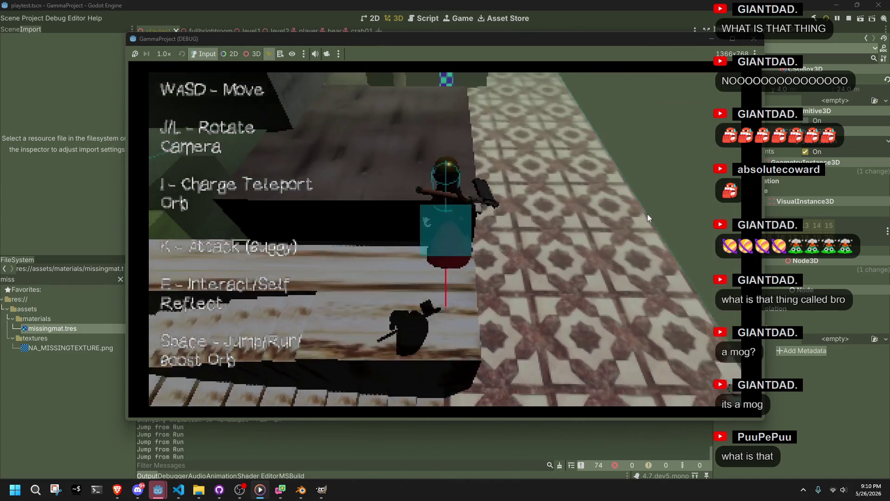
Walk and jump the character around the checkered pillar, then stop the running game.
key(w)
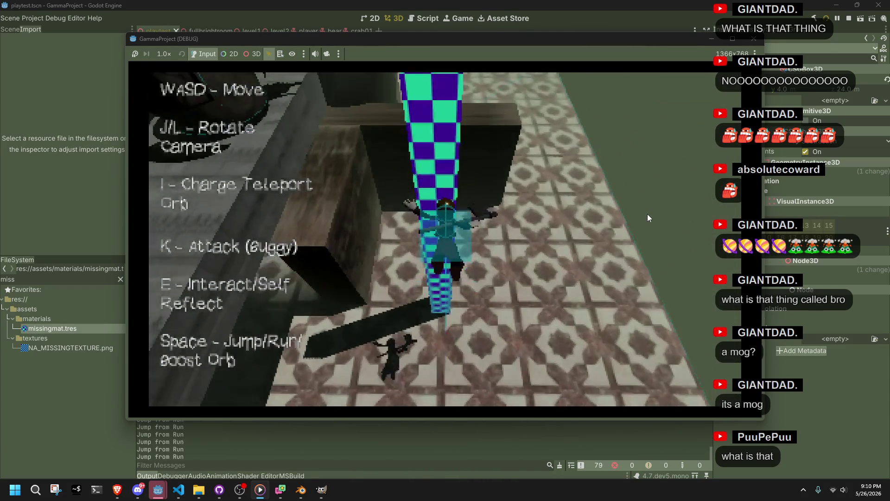
key(w)
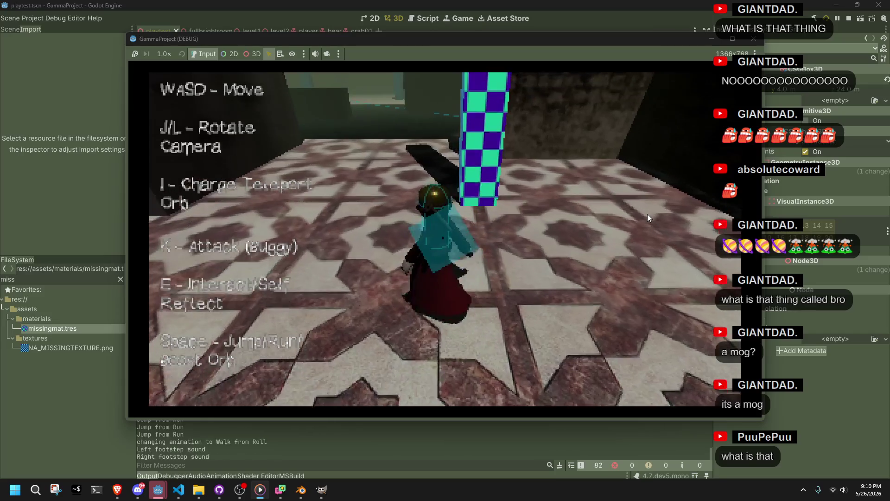
key(w)
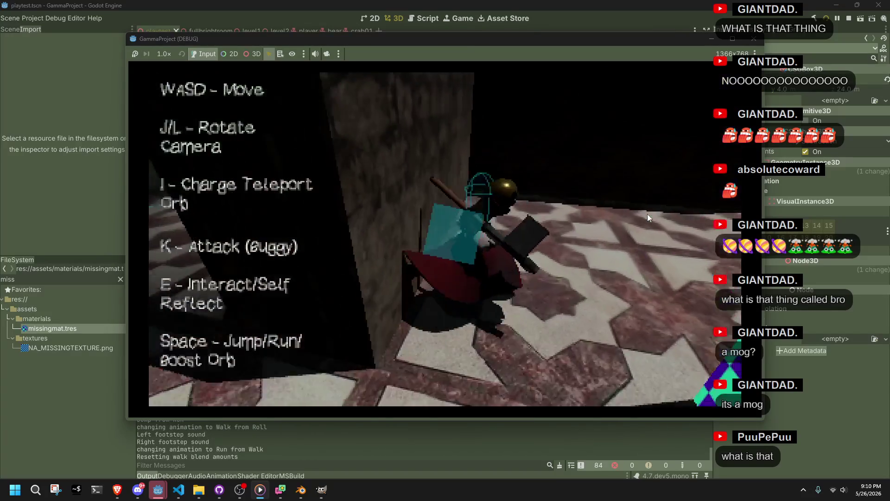
key(w)
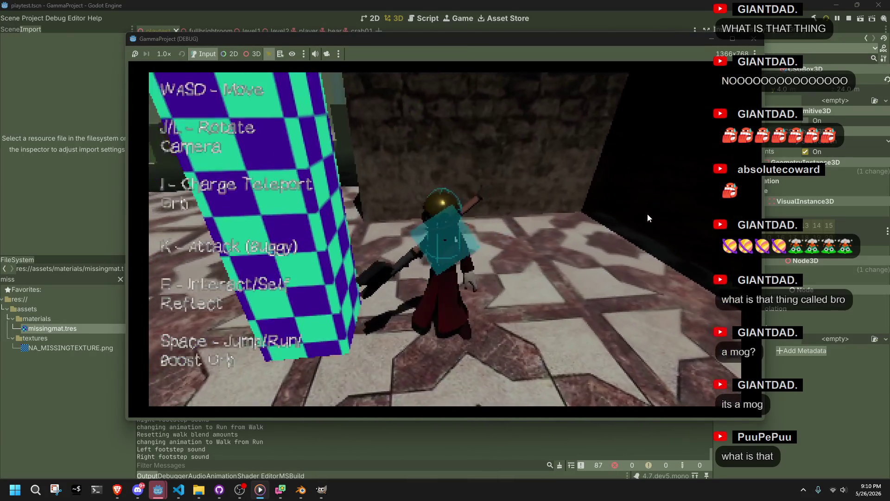
key(w)
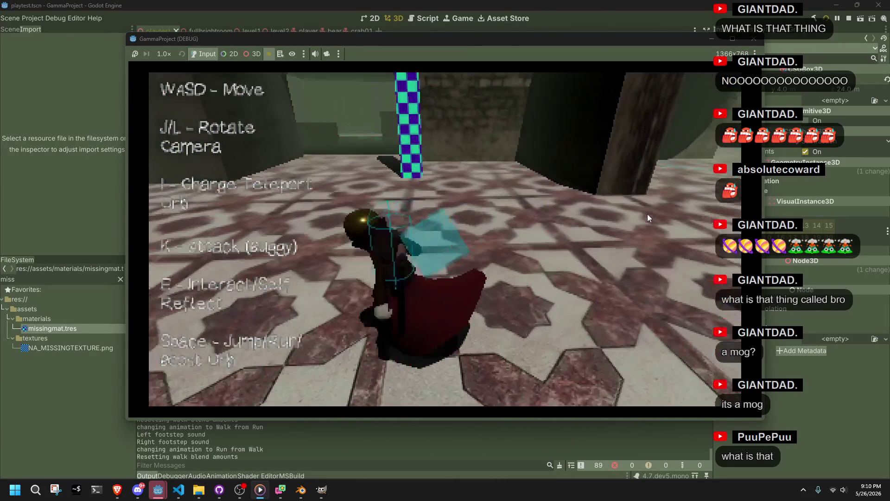
key(w)
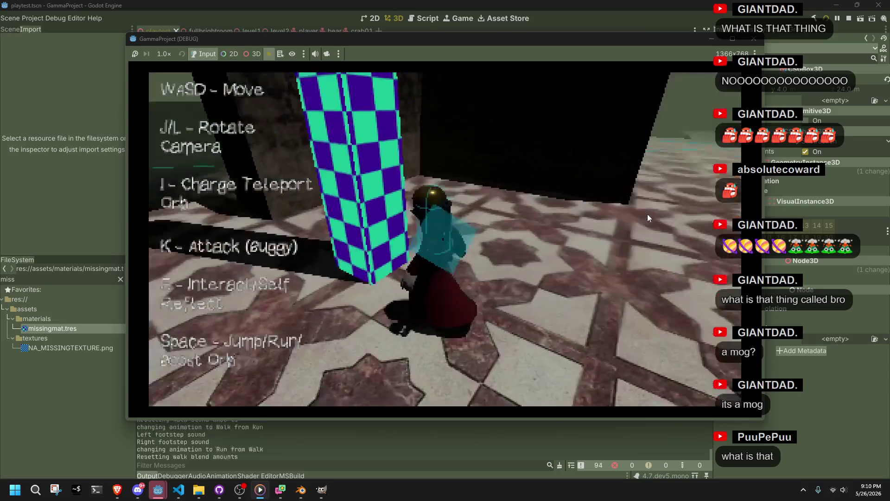
key(w)
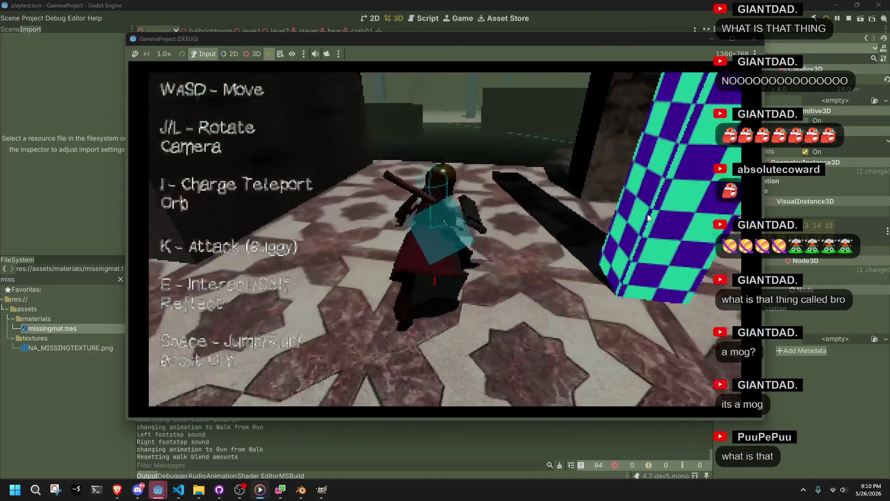
key(w)
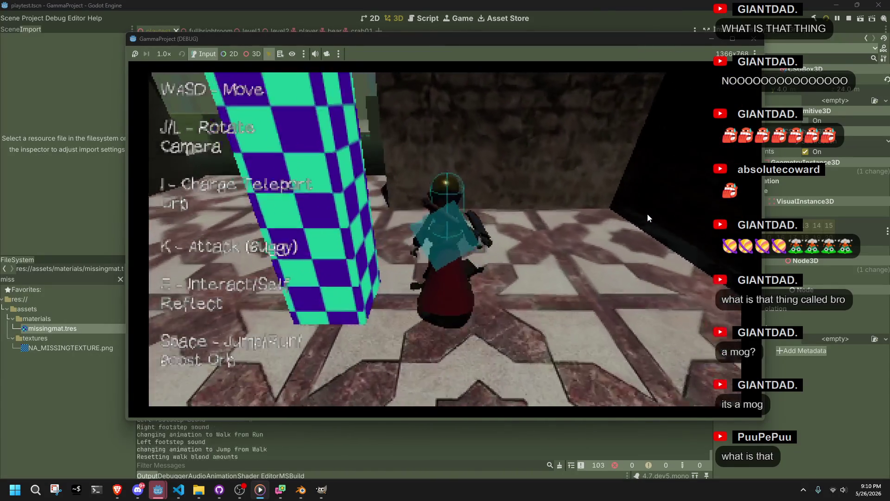
key(space)
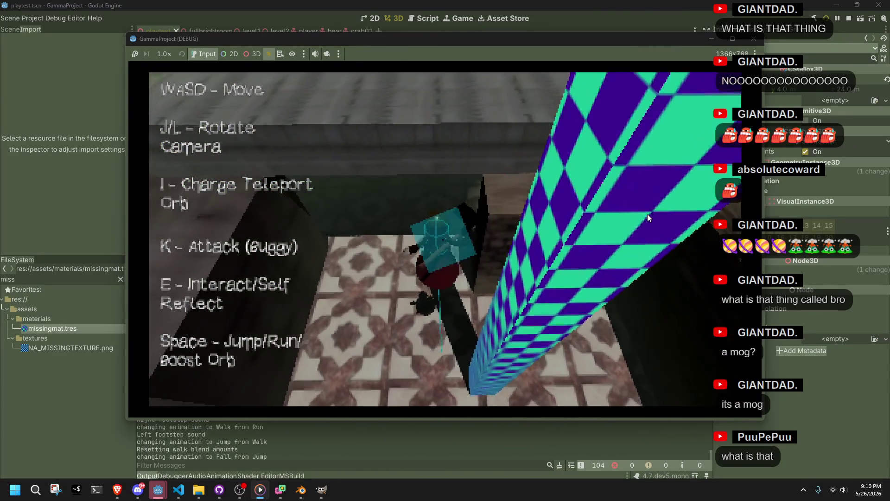
key(w)
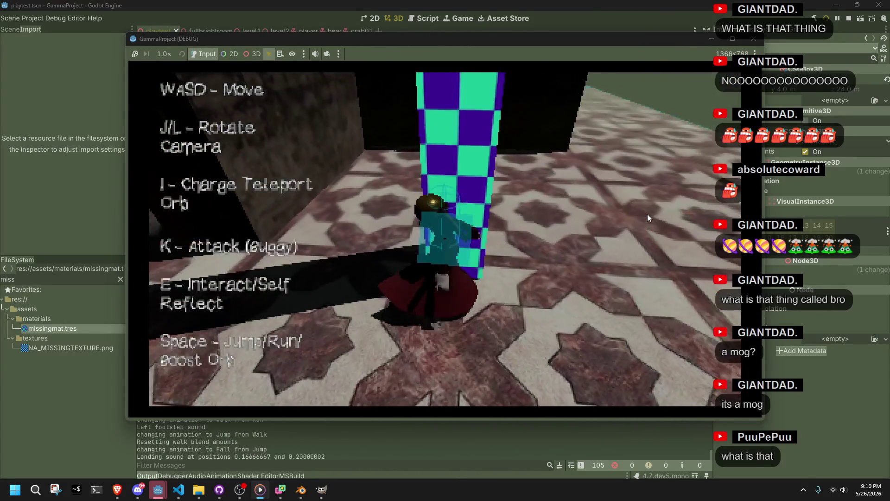
key(space)
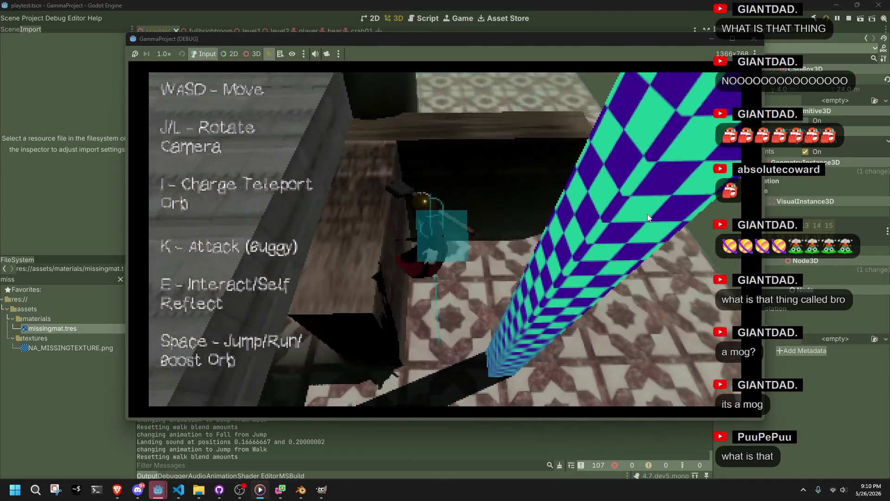
click(753, 39)
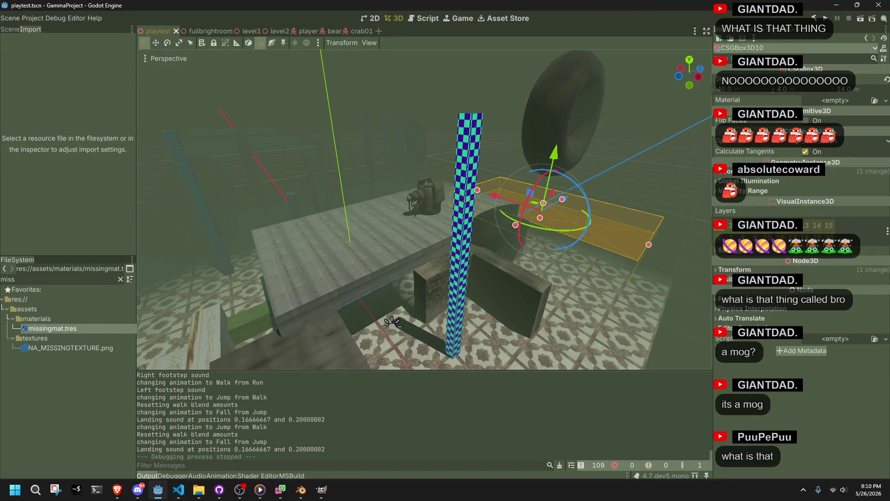
Zoom into the 512 x 512 CHR_MOE01 texture in GIMP and maximize its window.
key(alt+Tab)
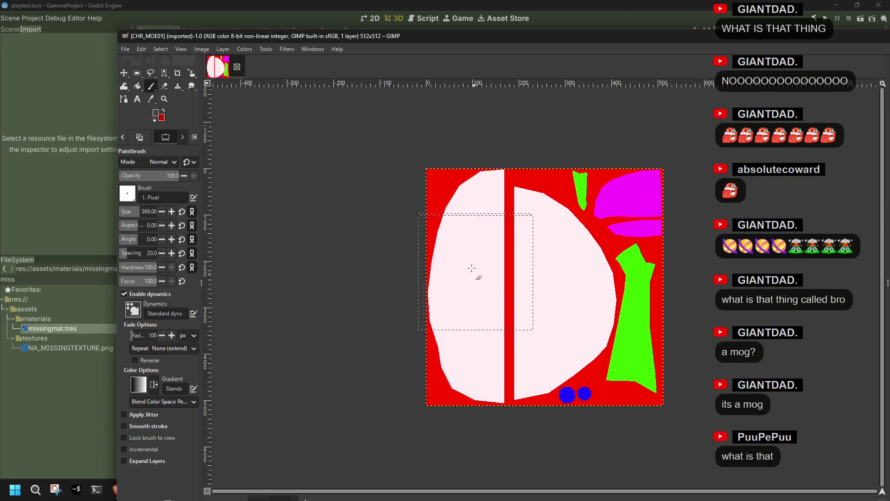
ctrl+scroll(552, 264, up, 3)
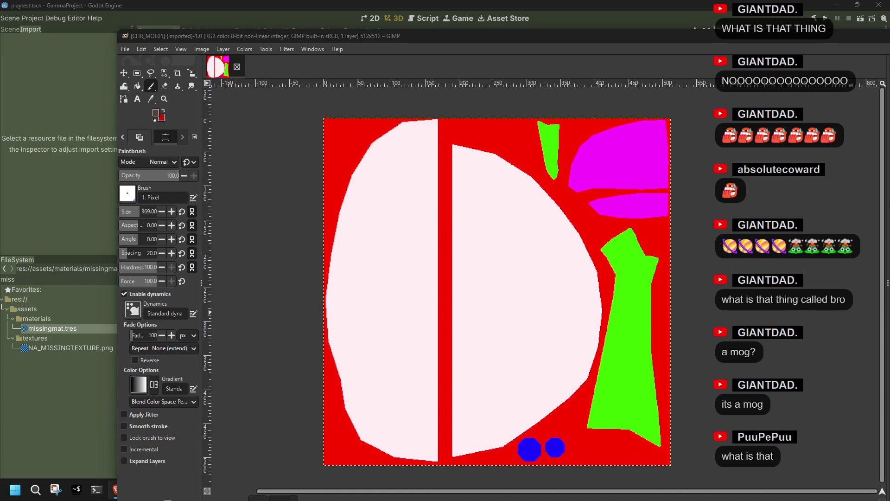
double_click(337, 37)
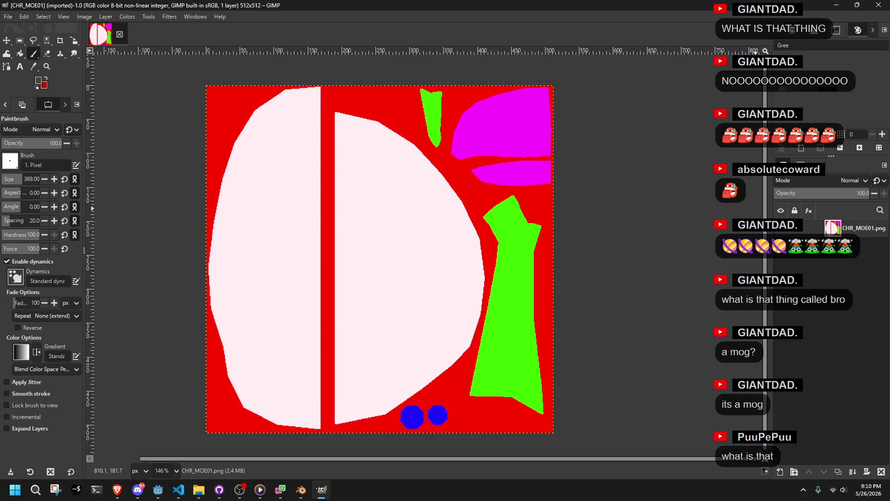
key(alt+Tab)
key(alt+Tab)
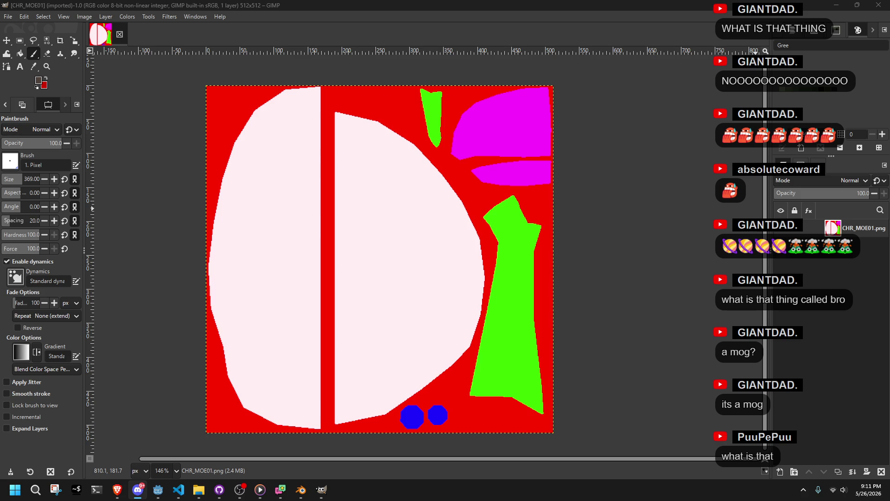
key(alt+Tab)
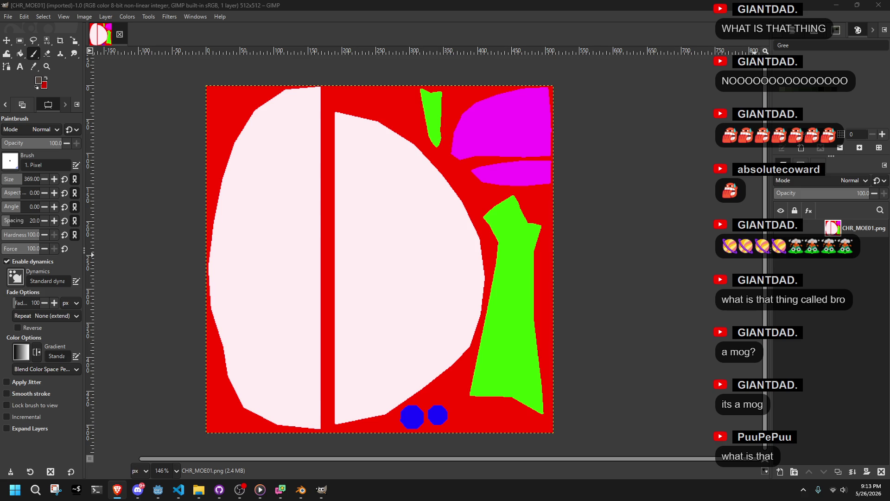
click(838, 269)
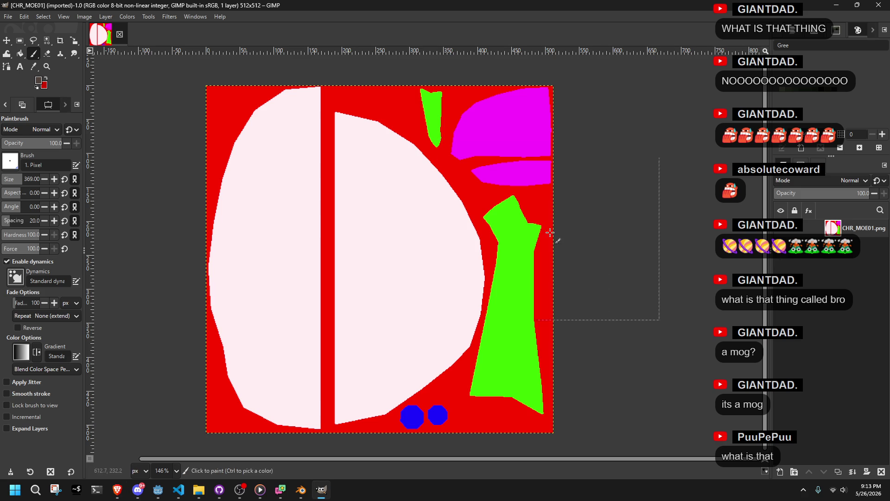
Select both pale body shapes by colour and paste the fur texture as a new layer.
click(45, 41)
click(251, 194)
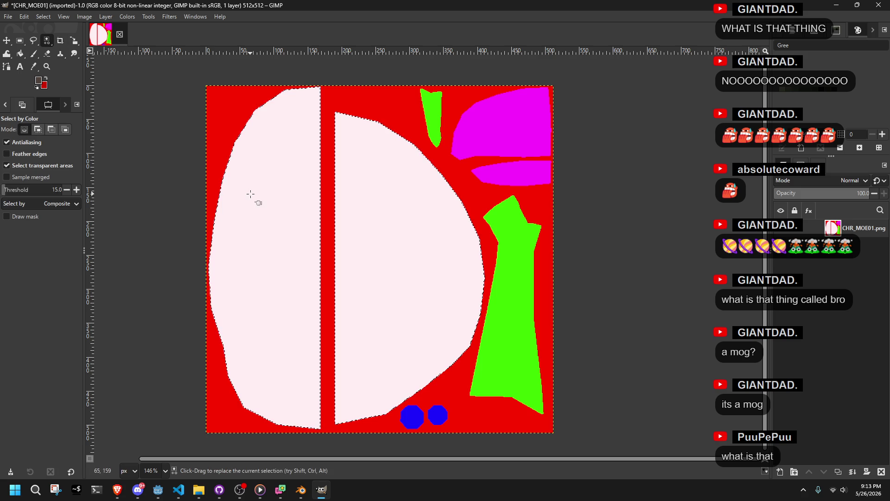
mouse_move(164, 491)
key(ctrl+v)
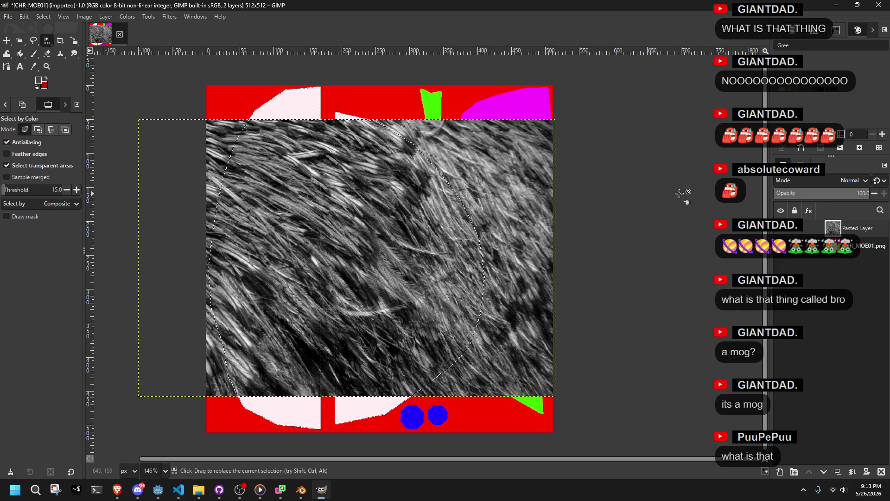
Switch between the pasted fur layer and the texture layer, cancelling the New Layer dialog.
right_click(852, 229)
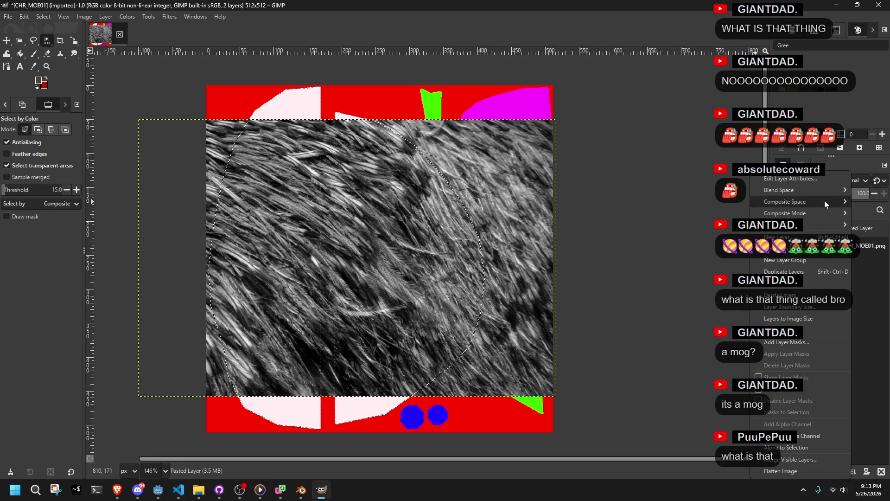
click(867, 262)
click(854, 246)
click(845, 228)
right_click(845, 228)
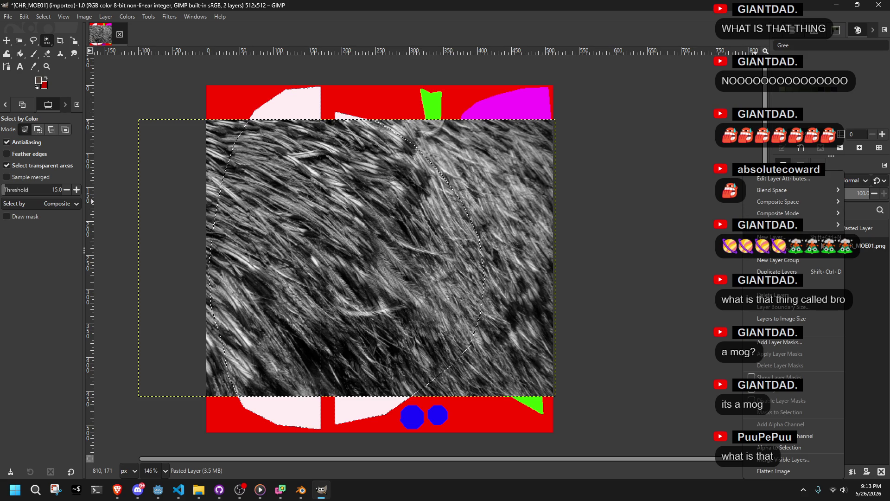
click(807, 236)
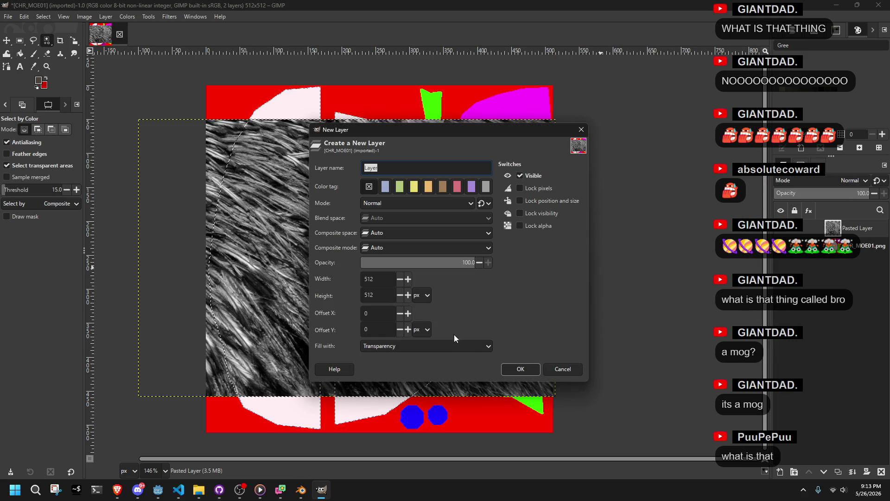
click(562, 369)
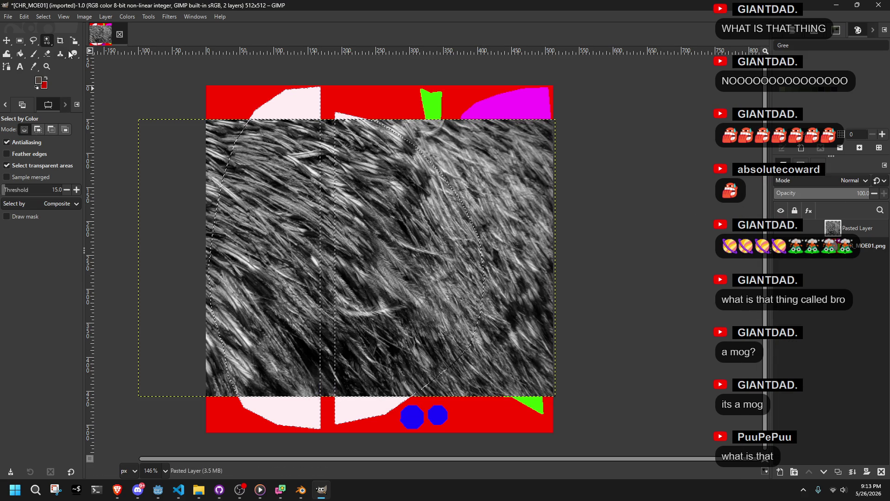
Re-paste the fur layer and scale it to 446 x 517 over the body shapes.
key(shift+s)
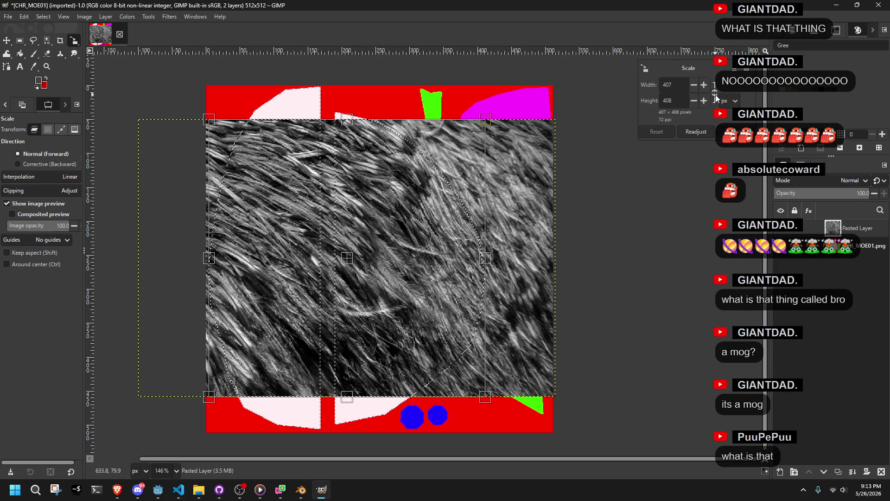
click(716, 95)
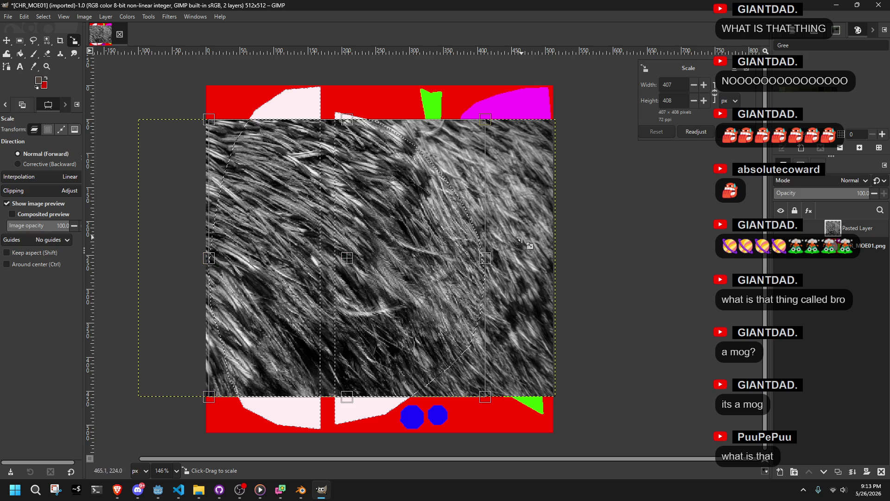
key(Escape)
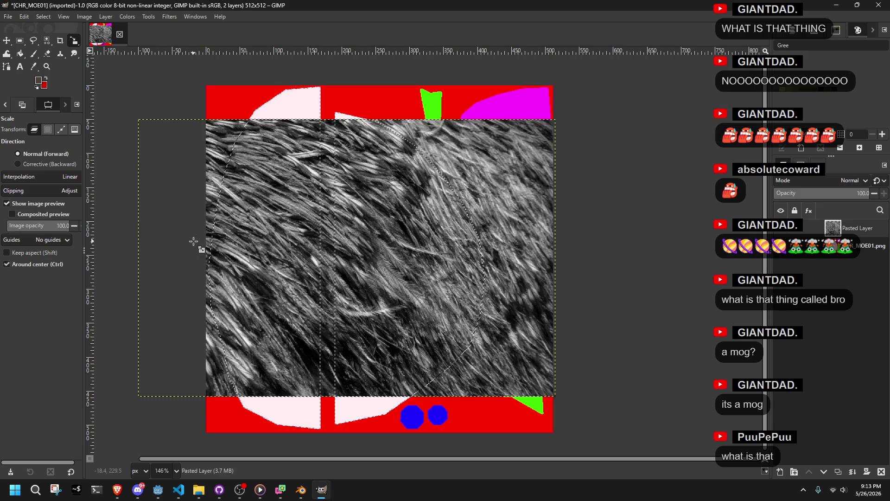
key(ctrl+z)
key(ctrl+v)
drag(172, 259, 205, 260)
drag(401, 123, 404, 87)
mouse_move(589, 398)
mouse_down()
mouse_move(563, 429)
mouse_move(343, 400)
mouse_move(506, 423)
mouse_up()
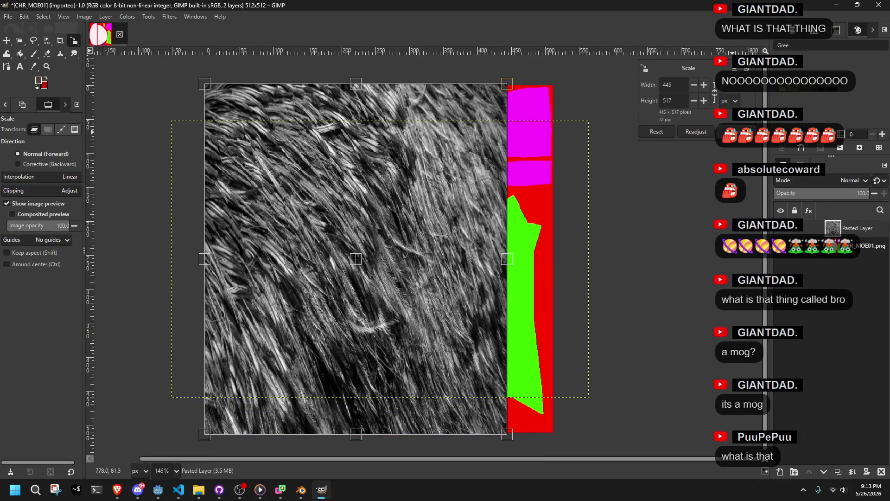
click(736, 131)
Reselect the body region by colour, then bring up the Select menu.
click(301, 143)
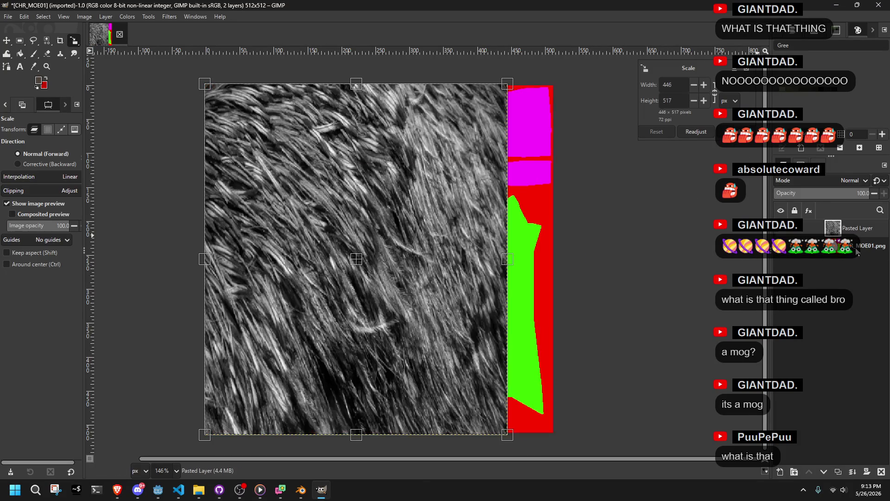
click(47, 41)
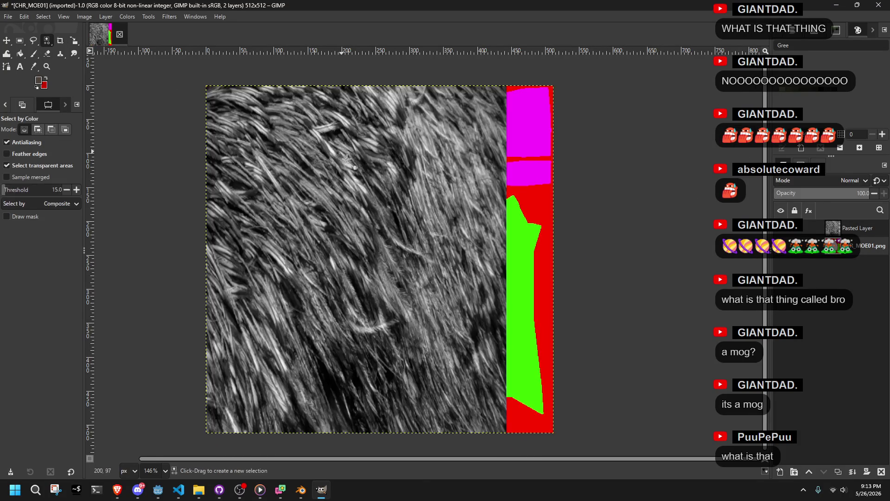
alt+click(850, 229)
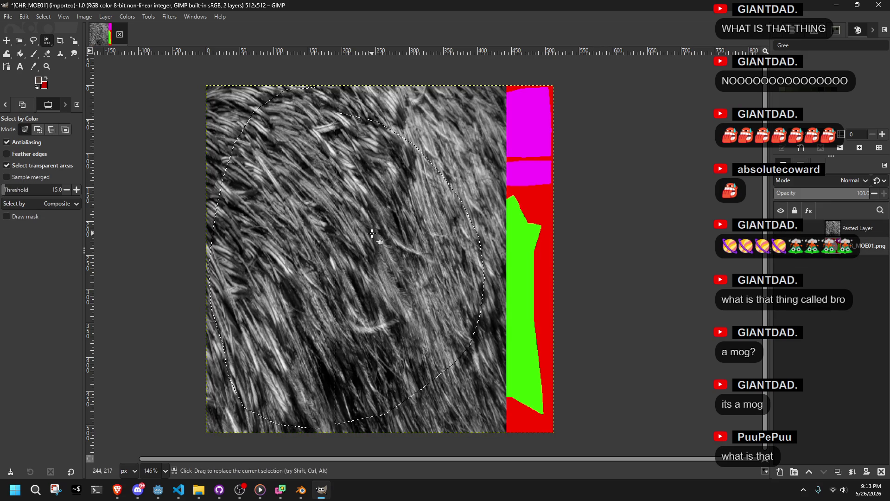
right_click(862, 251)
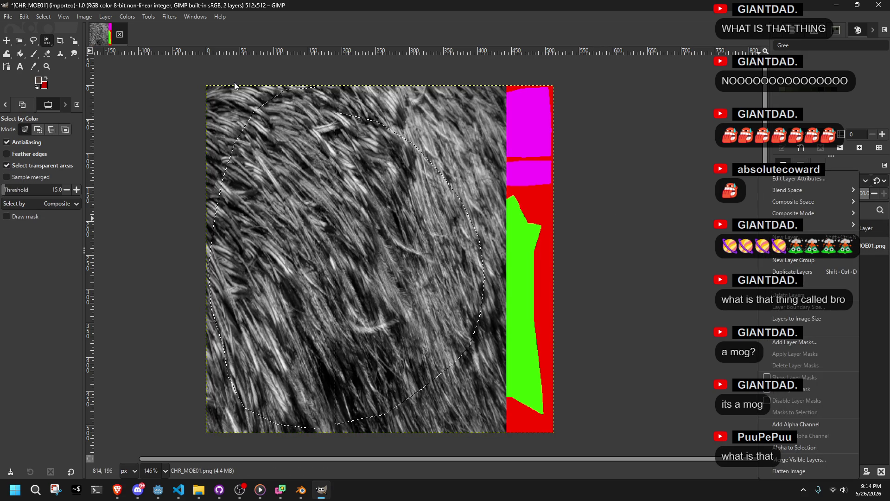
click(878, 248)
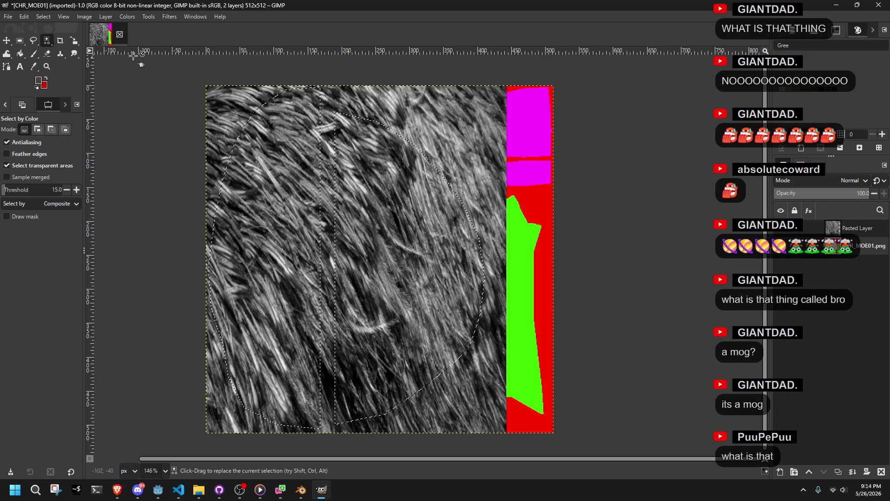
click(39, 18)
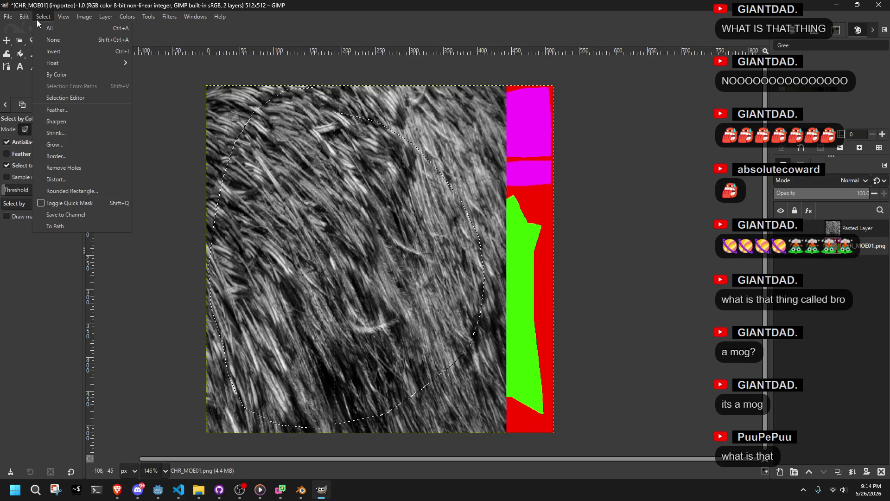
Grow the body-shape selection by 32 px.
click(71, 144)
text(32)
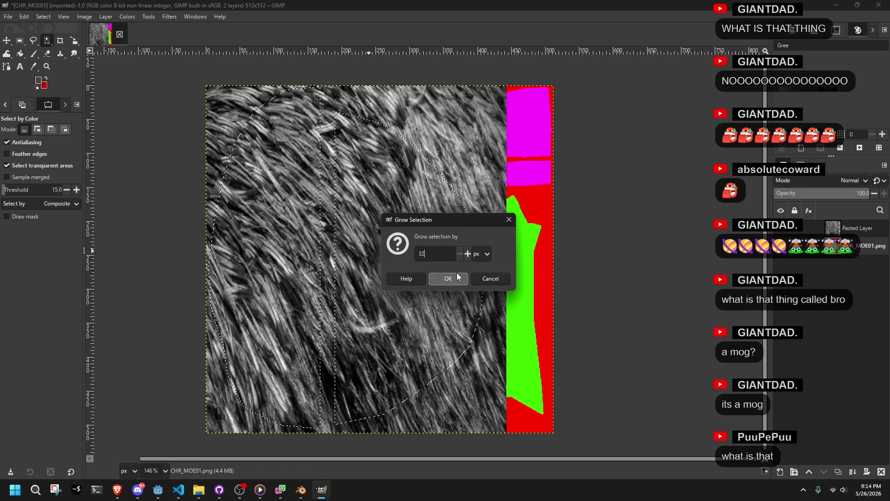
click(457, 275)
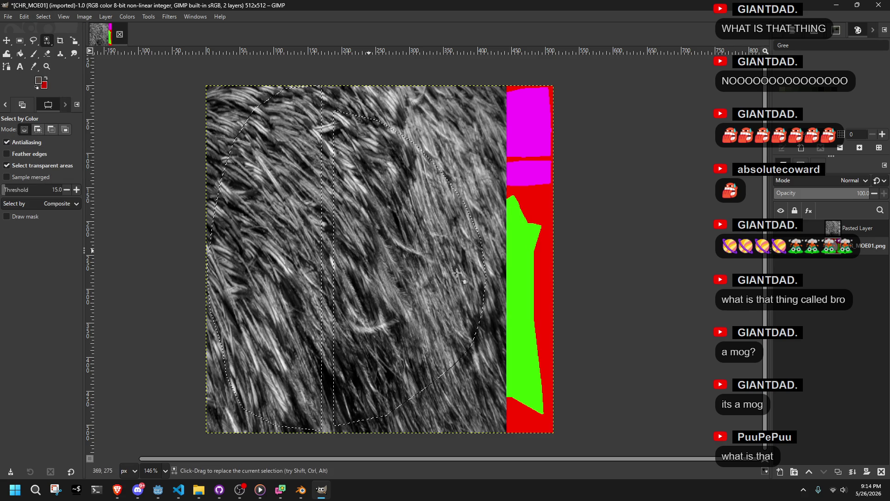
click(782, 228)
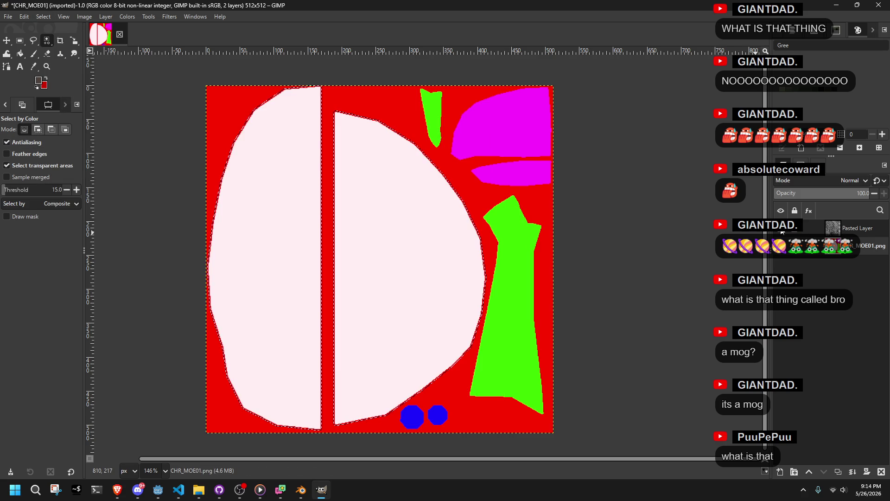
click(782, 229)
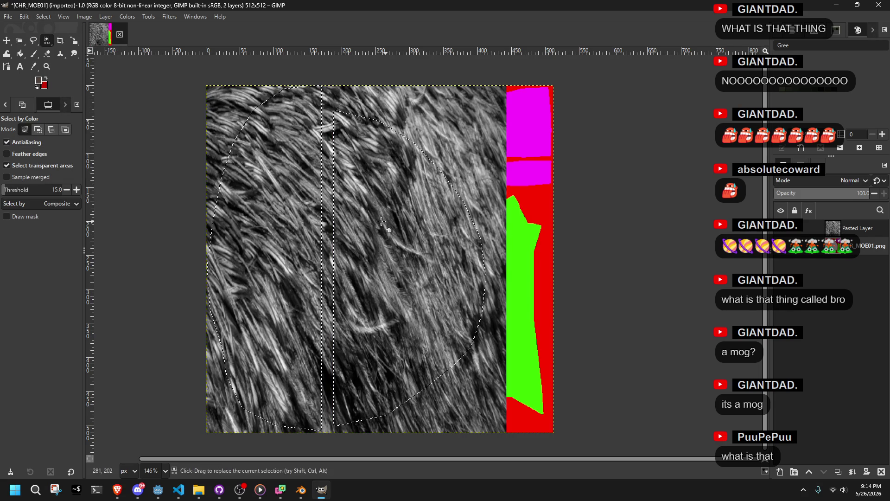
On the fur layer, invert the selection, delete the fur outside the body shapes, and deselect.
click(47, 54)
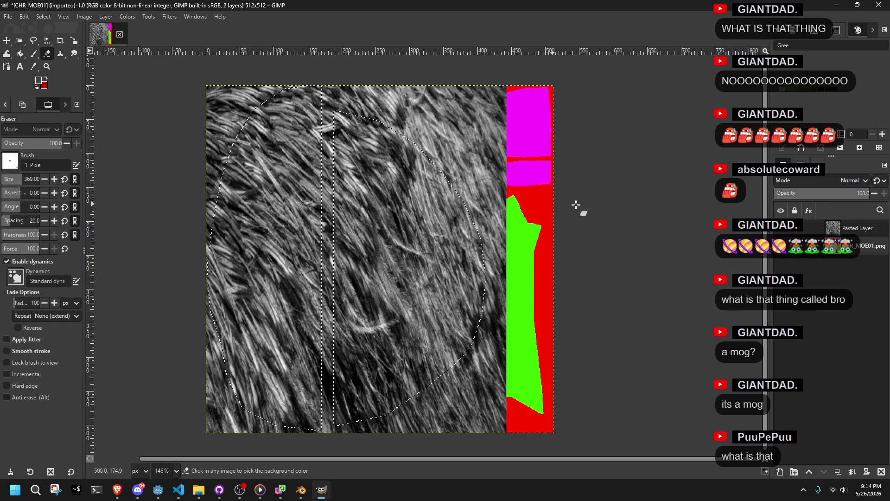
click(860, 227)
drag(464, 255, 413, 318)
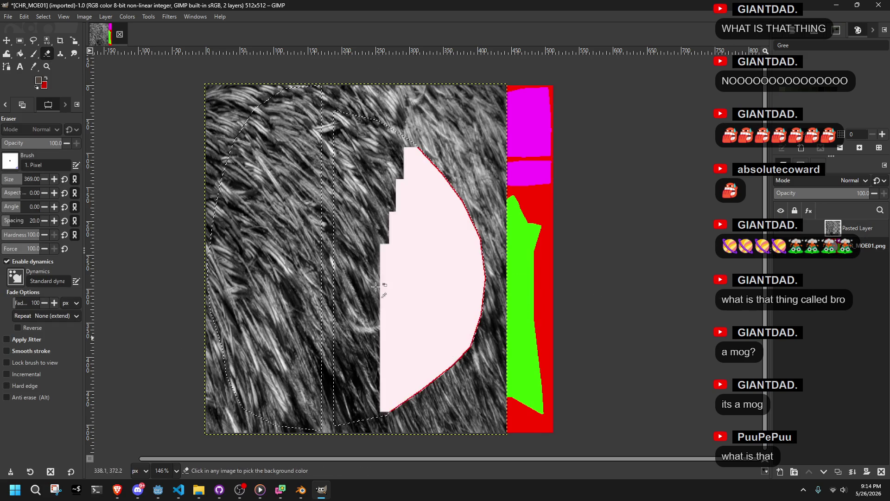
key(ctrl+z)
click(40, 17)
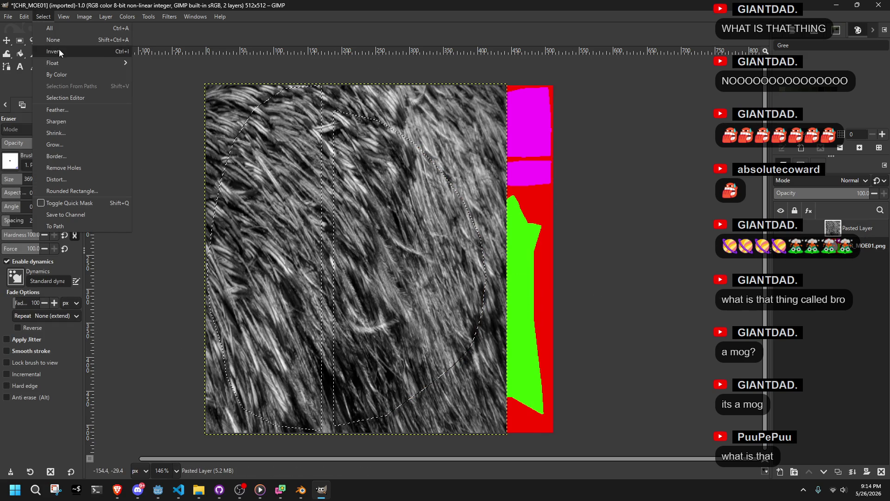
click(59, 49)
key(Delete)
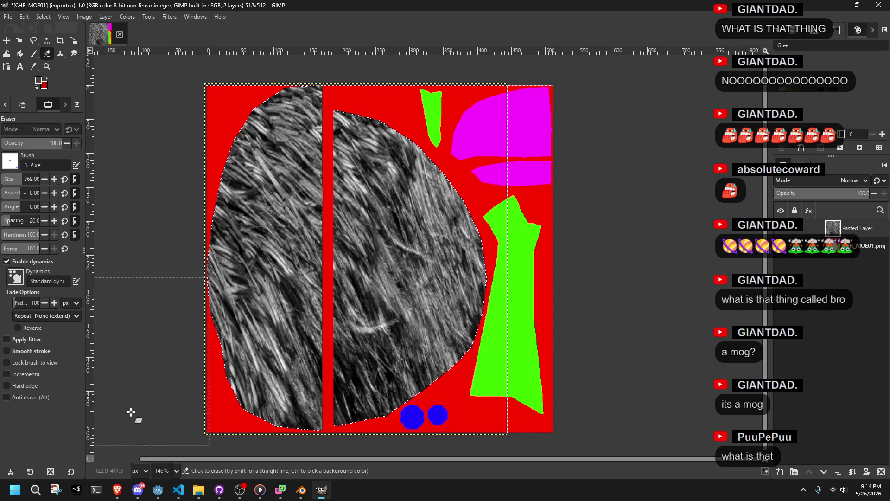
key(ctrl+shift+a)
Overwrite CHR_MOE01.png with the edited texture and switch to Blender.
scroll(392, 279, up, 3)
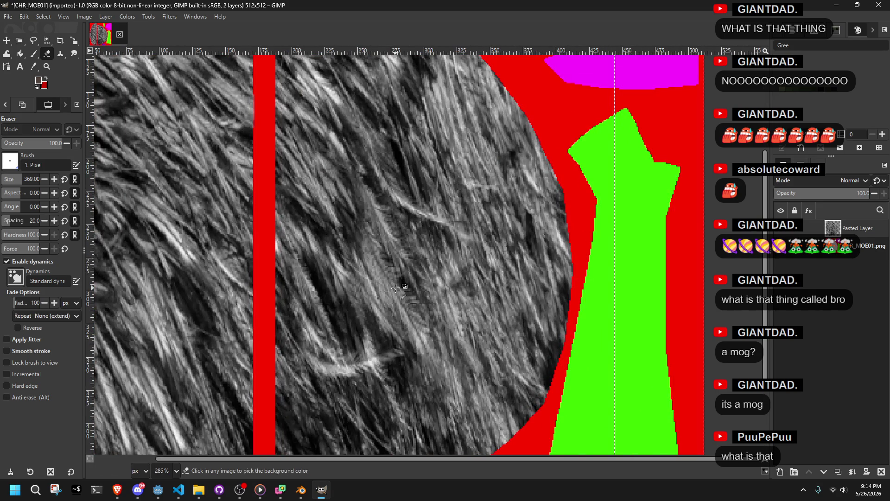
scroll(396, 287, down, 2)
click(8, 17)
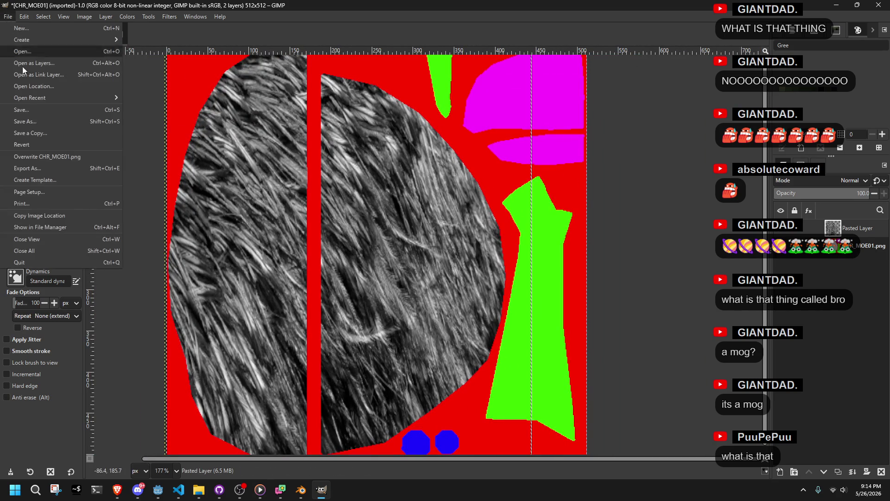
click(44, 158)
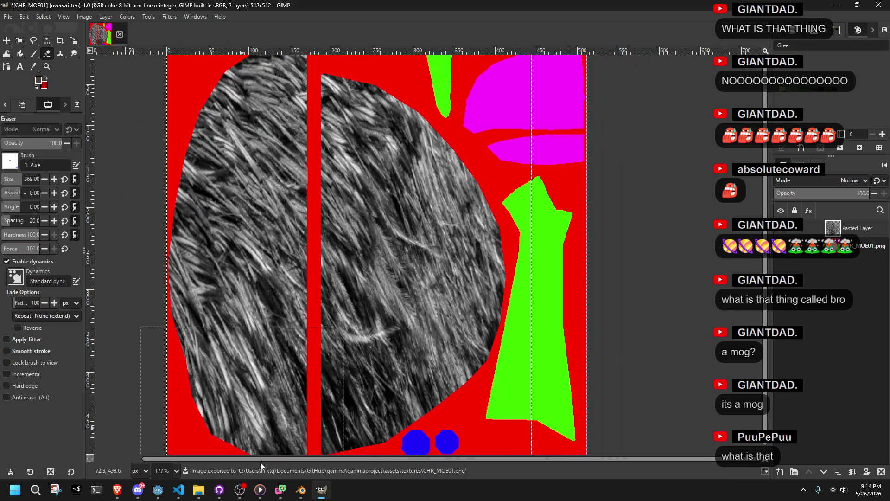
click(301, 490)
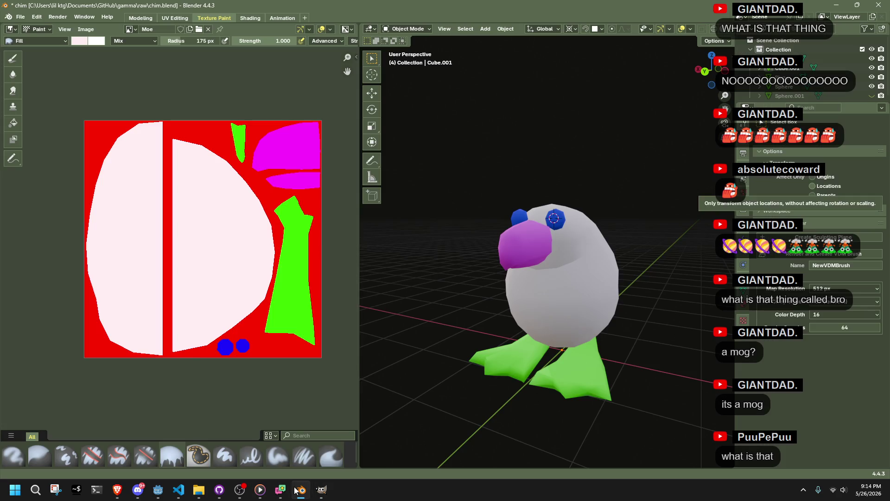
Reload the CHR_MOE01 texture in Blender, orbit the bird to inspect the fur, then undo the clear in GIMP.
click(79, 31)
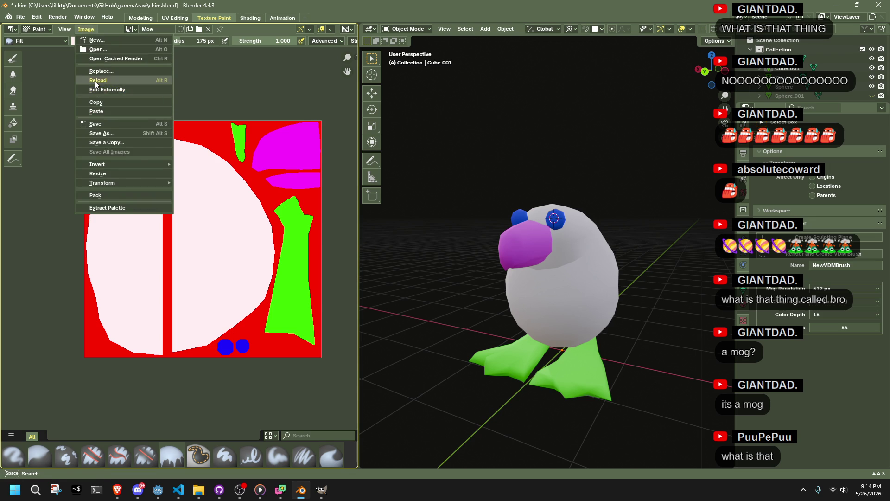
click(95, 83)
mouse_move(463, 255)
mouse_down()
mouse_move(606, 307)
mouse_move(675, 307)
mouse_move(371, 294)
mouse_move(728, 284)
mouse_move(660, 294)
mouse_move(567, 347)
mouse_up()
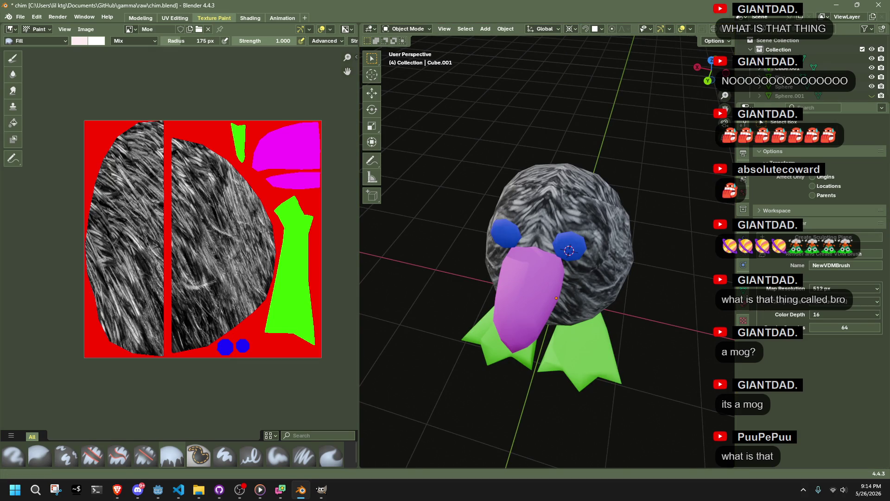
mouse_move(630, 269)
mouse_down()
mouse_move(522, 275)
mouse_move(442, 243)
mouse_move(425, 215)
mouse_up()
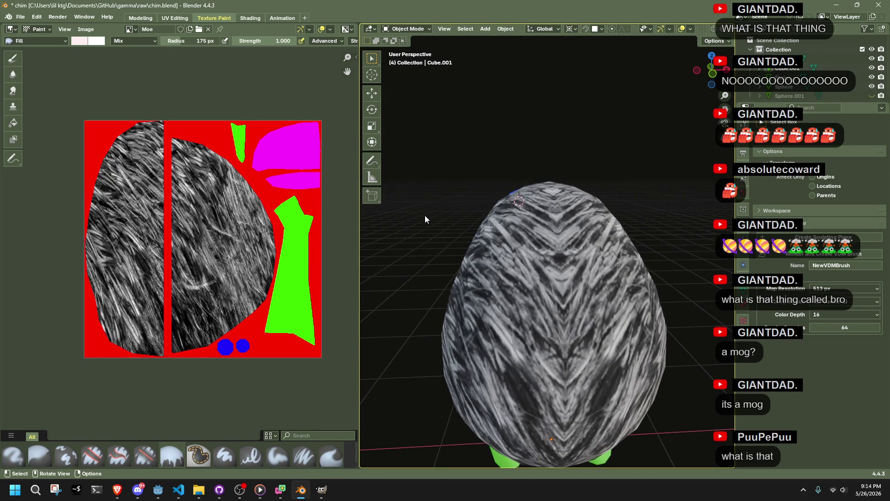
key(alt+Tab)
key(ctrl+z)
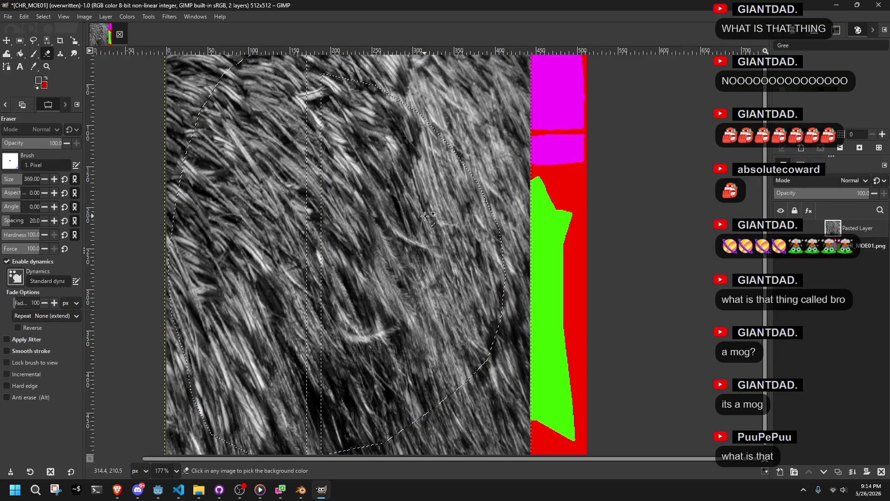
Delete the grey fur layer and paste the brown feather texture as a new layer.
scroll(444, 254, down, 1)
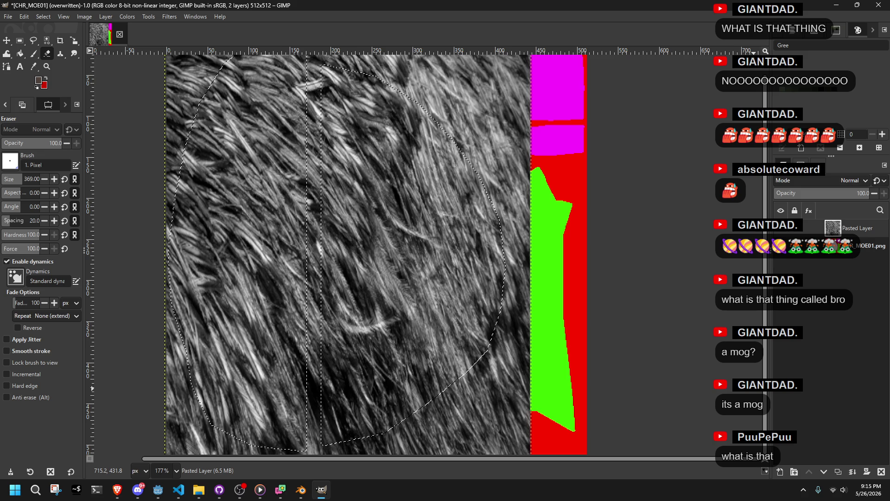
key(alt+Tab)
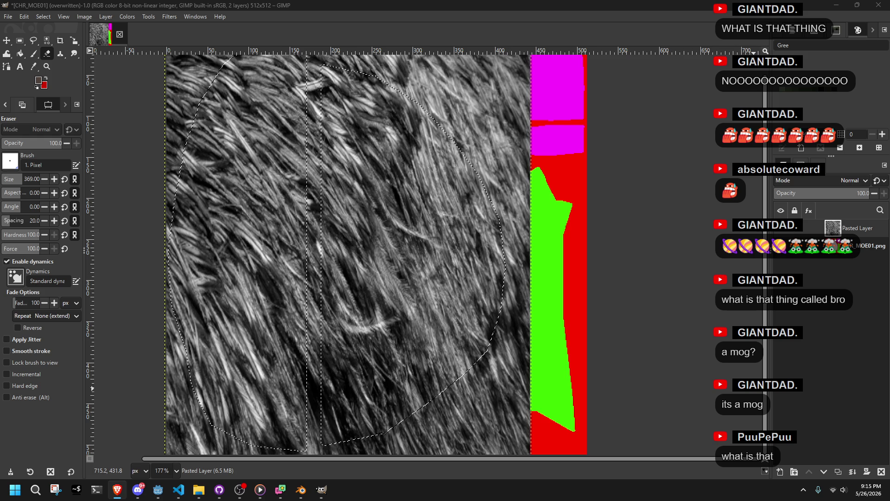
click(852, 235)
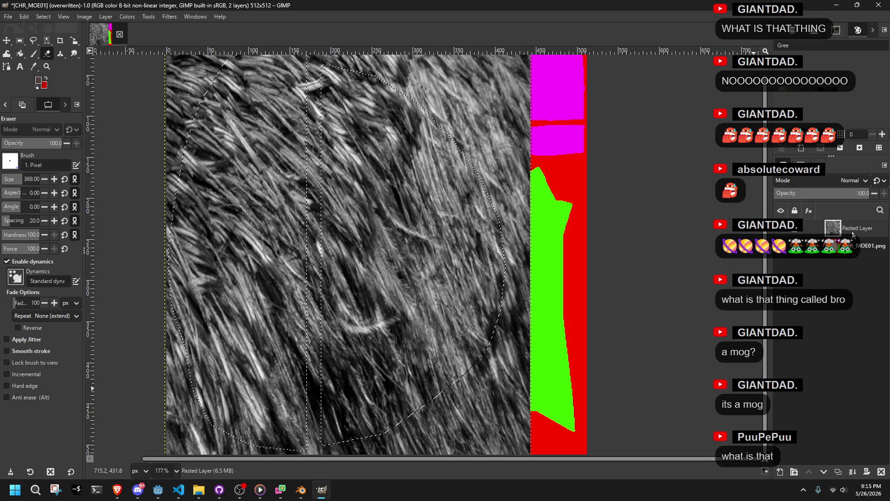
key(Delete)
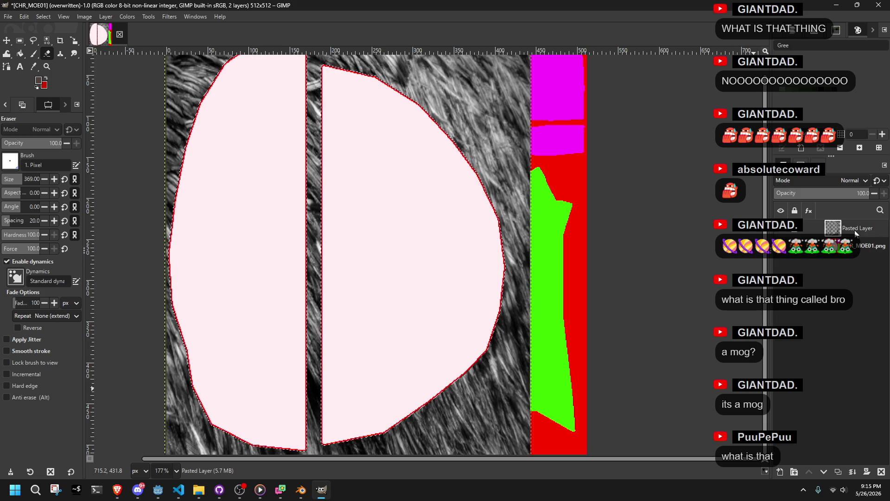
right_click(856, 233)
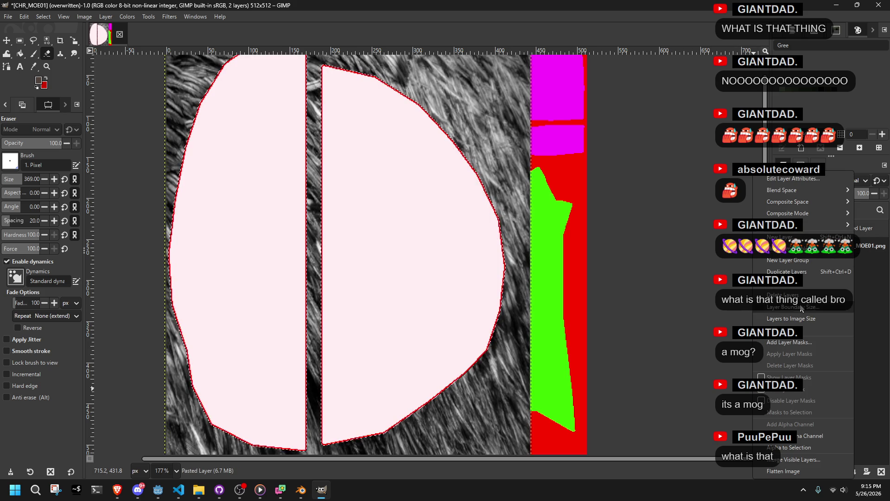
click(788, 293)
key(ctrl+v)
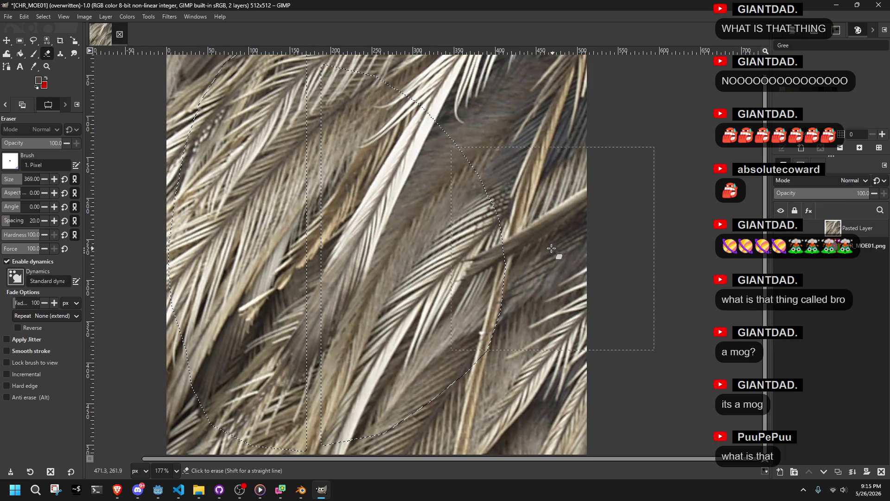
Try scaling the pasted feather layer on the texture, then undo the paste and resize.
scroll(556, 254, down, 2)
click(74, 40)
click(527, 161)
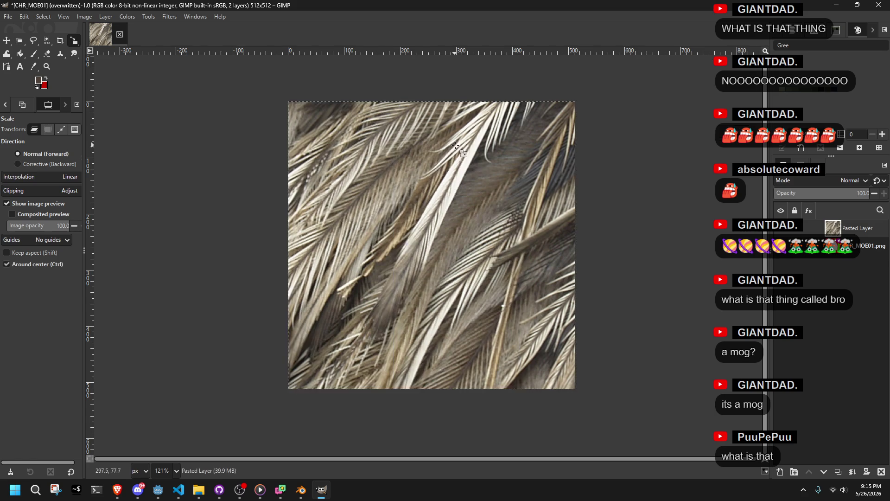
key(ctrl+z)
key(ctrl+z)
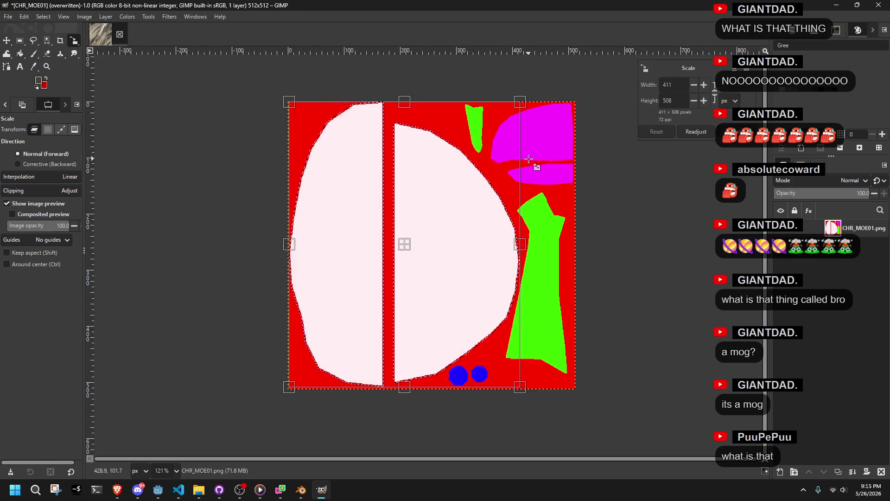
key(ctrl+v)
scroll(608, 197, down, 2)
drag(607, 197, 504, 197)
key(ctrl+z)
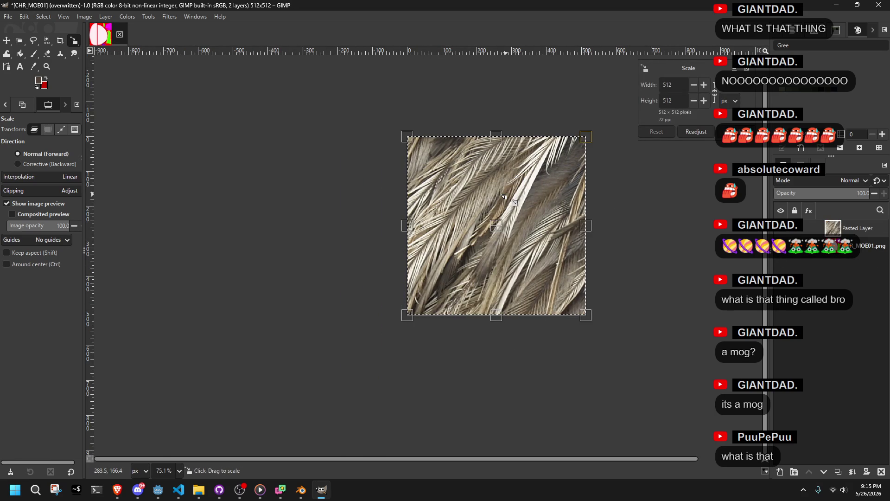
key(ctrl+z)
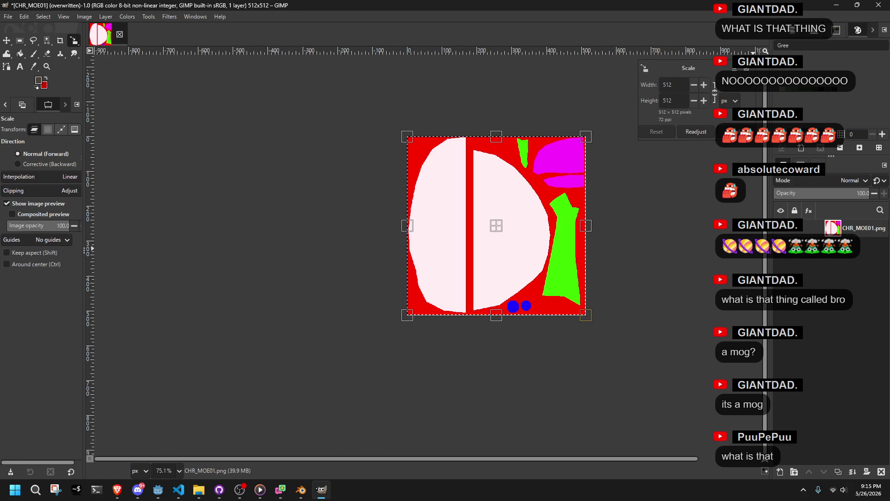
Paste the feather photo onto the UV texture again, undo it, and start a new image.
key(alt+Tab)
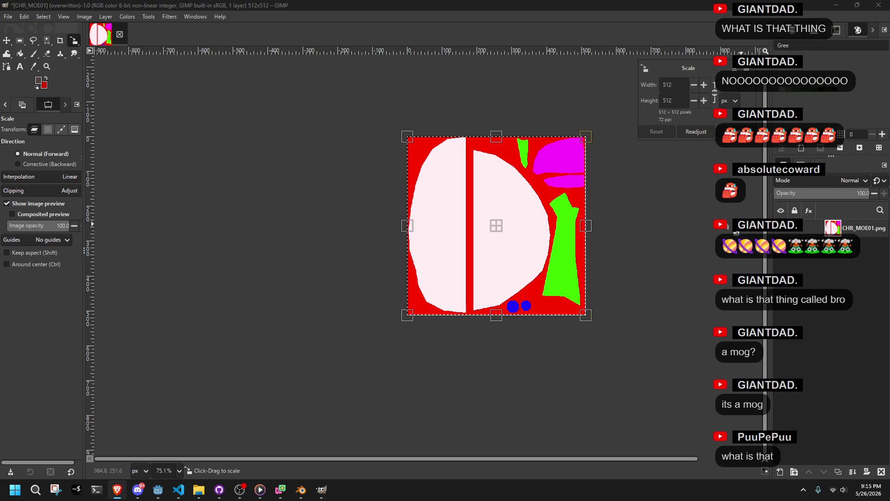
key(alt+Tab)
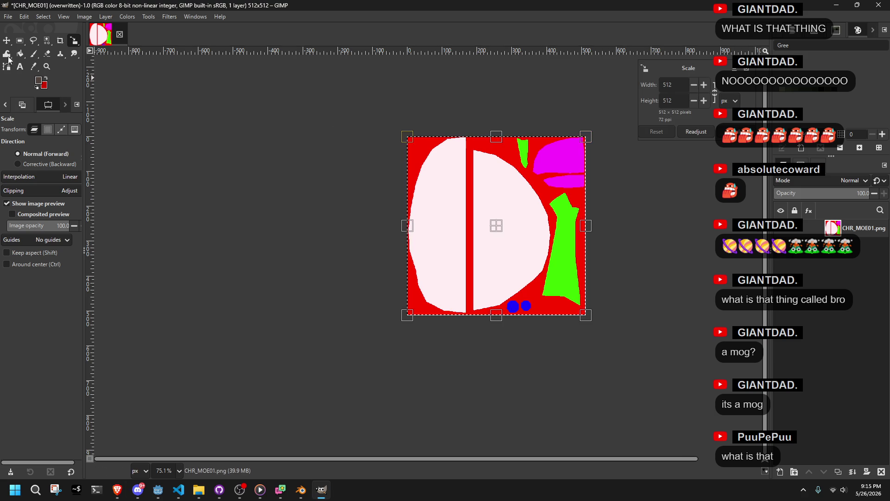
click(7, 40)
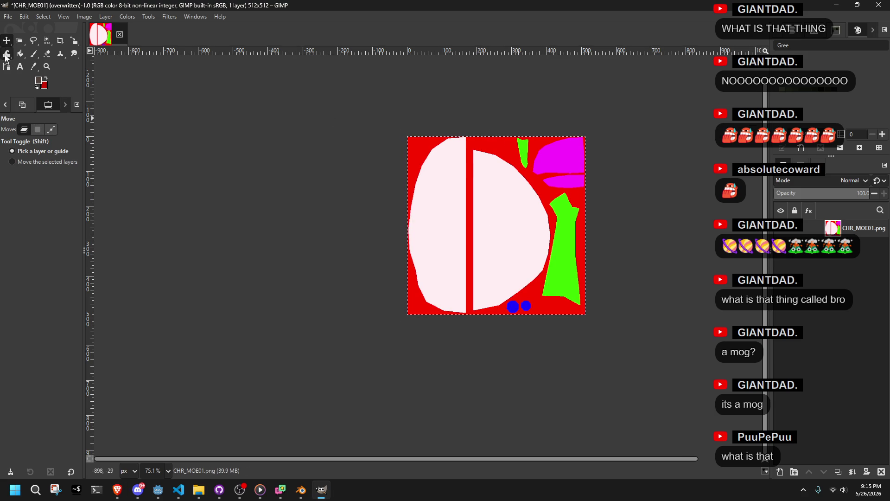
click(6, 56)
key(ctrl+v)
click(73, 41)
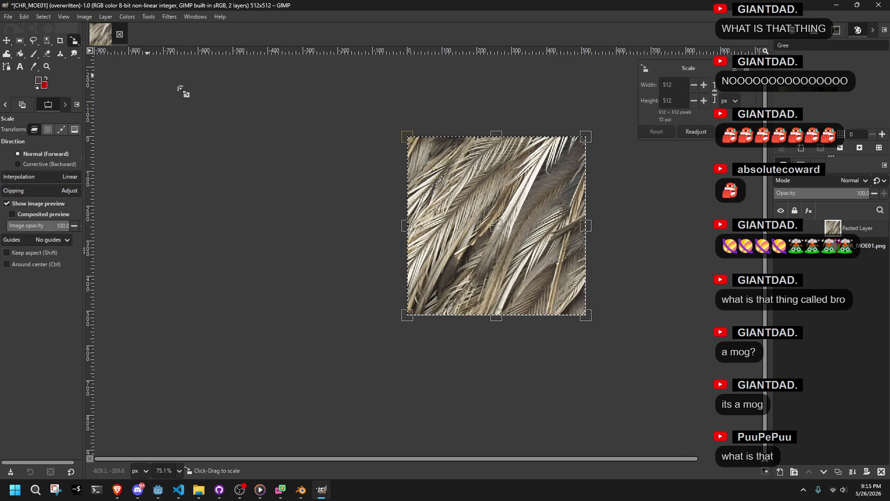
key(ctrl+z)
key(ctrl+z)
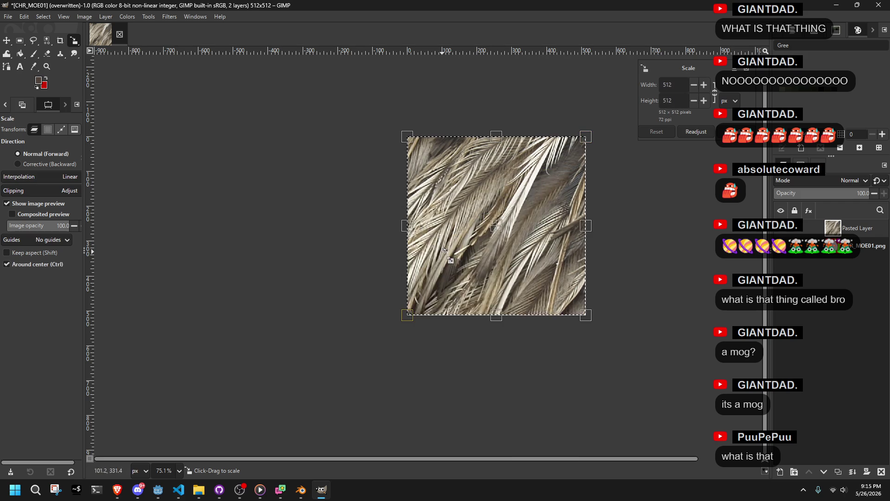
click(3, 18)
click(19, 26)
text(40)
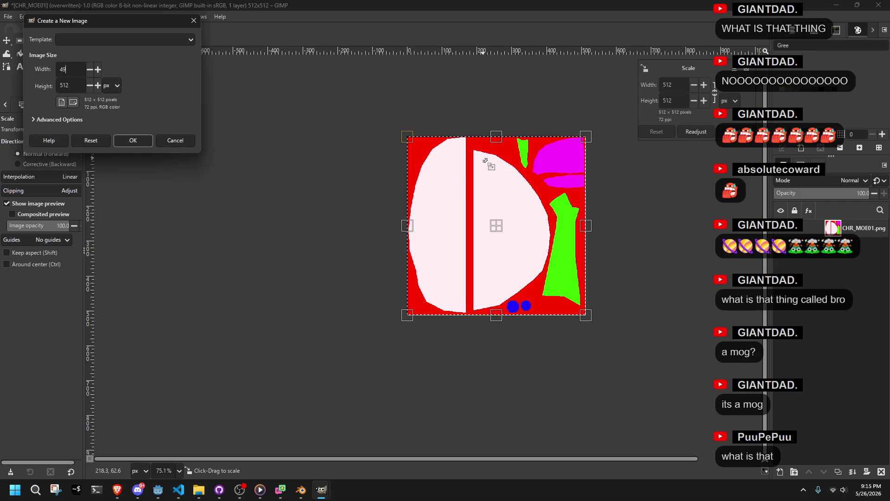
Create a 4000×3000 image and paste the feather photo into it.
text(0)
key(Tab)
key(Return)
key(ctrl+v)
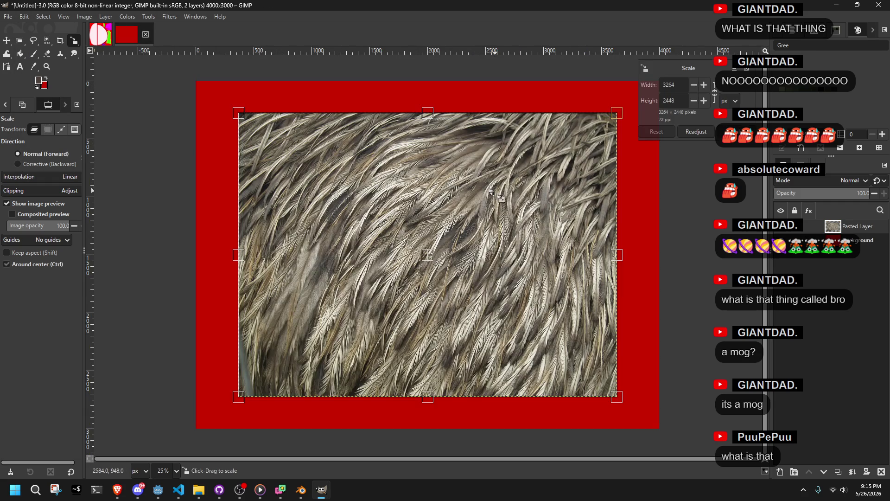
Scale the feather photo to a 512×512 square with width and height unlinked.
drag(609, 111, 616, 113)
click(715, 93)
double_click(678, 88)
text(512)
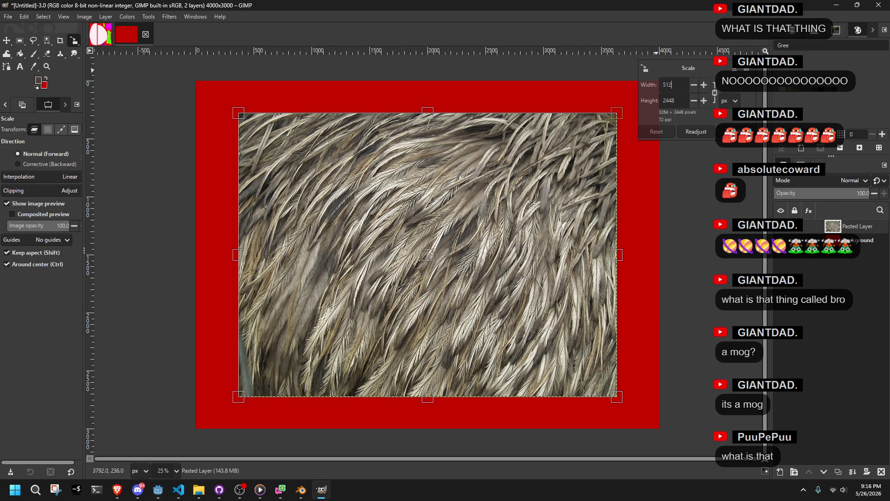
key(Return)
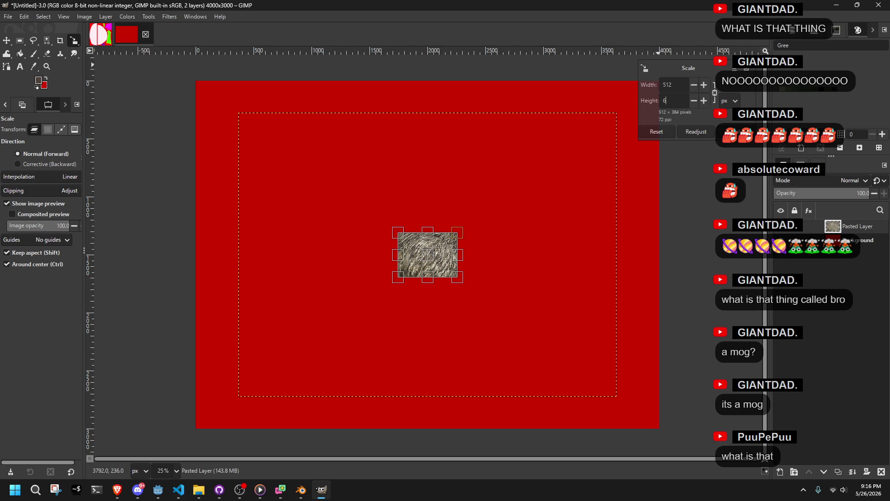
text(12)
key(Return)
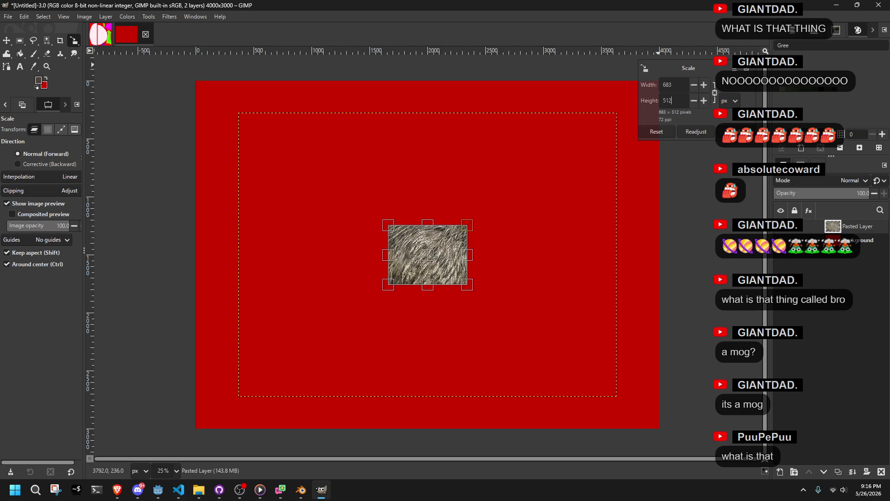
key(Tab)
click(714, 94)
key(Return)
Copy the 512×512 feathers onto the CHR_MOE01 texture as a new layer and check it in Blender.
scroll(423, 264, up, 3)
key(ctrl+c)
key(alt+1)
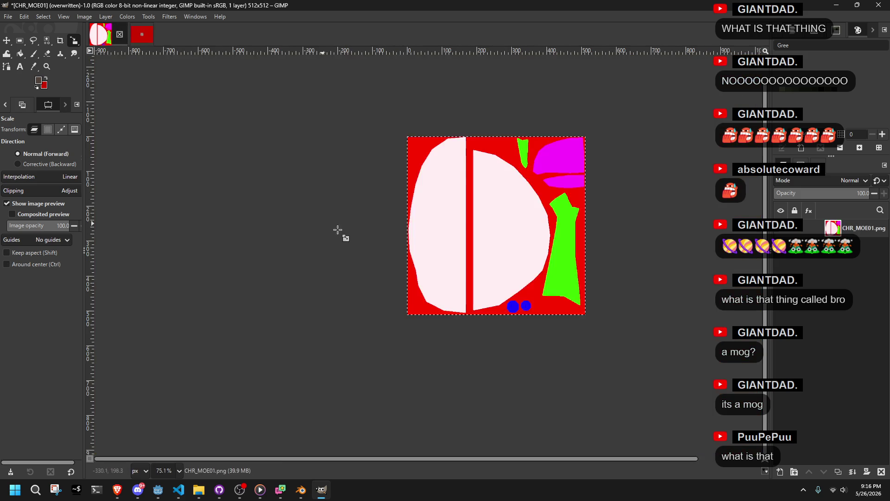
key(ctrl+v)
click(325, 227)
ctrl+click(718, 128)
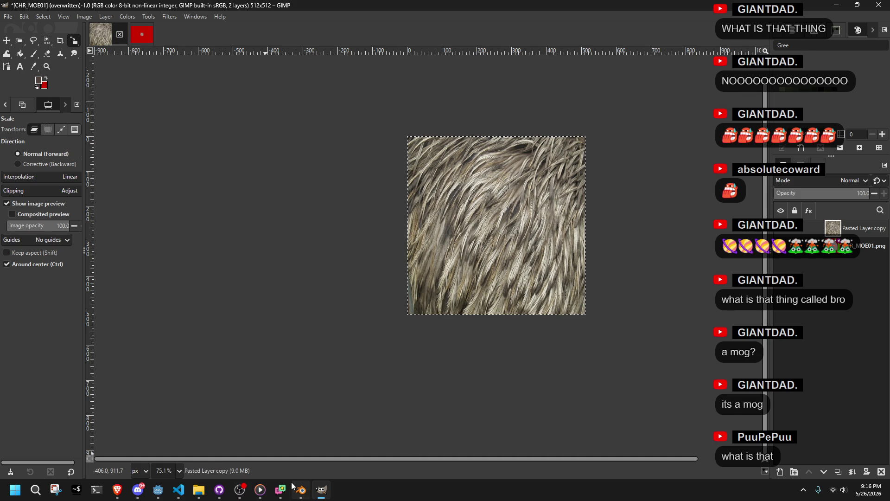
click(301, 489)
click(12, 58)
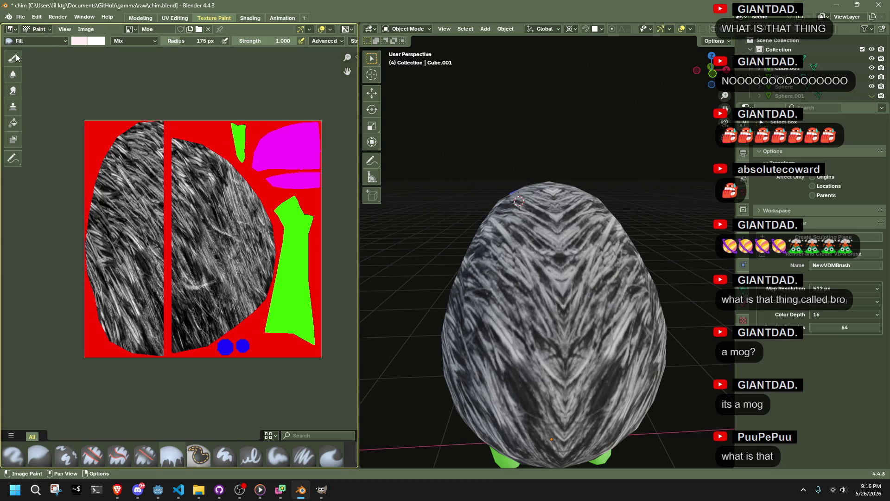
Switch the 3D view to Texture Paint mode with a 36 px brush radius.
drag(551, 228, 563, 261)
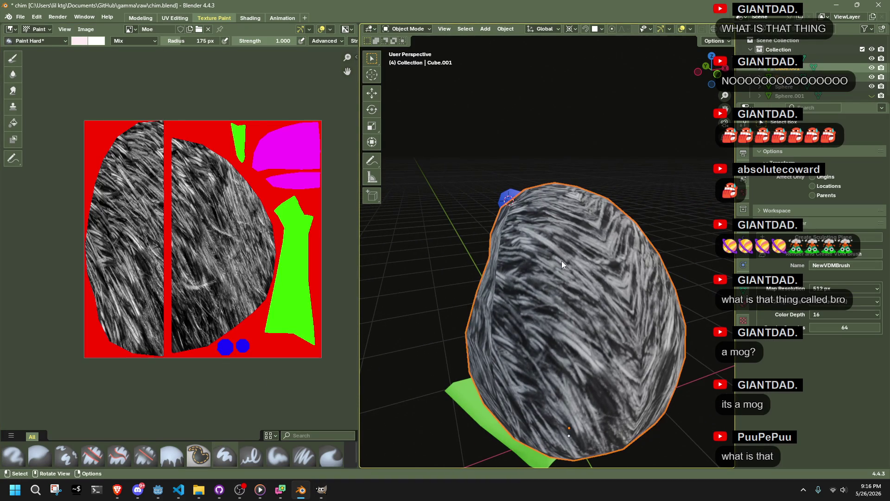
click(405, 28)
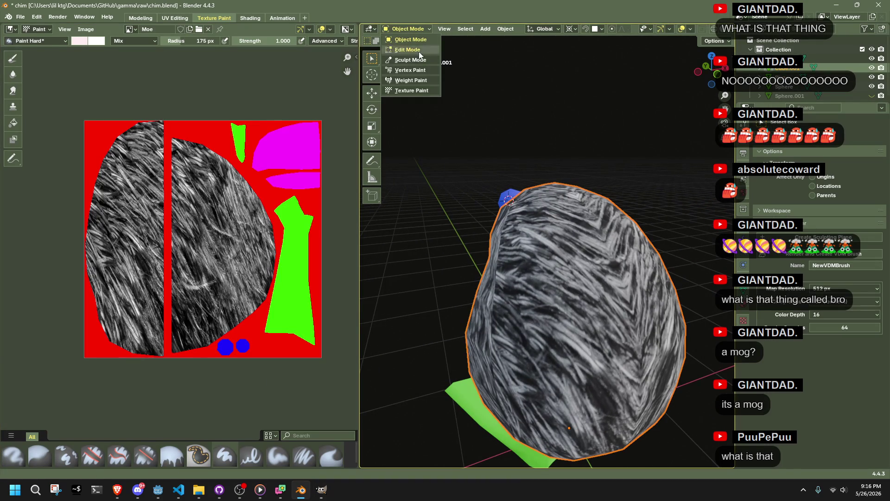
click(425, 89)
click(545, 42)
text(36)
key(Return)
Paint pale stripes on the bird's body, undo them all, and return to GIMP.
drag(561, 211, 560, 276)
key(ctrl+z)
drag(516, 207, 511, 290)
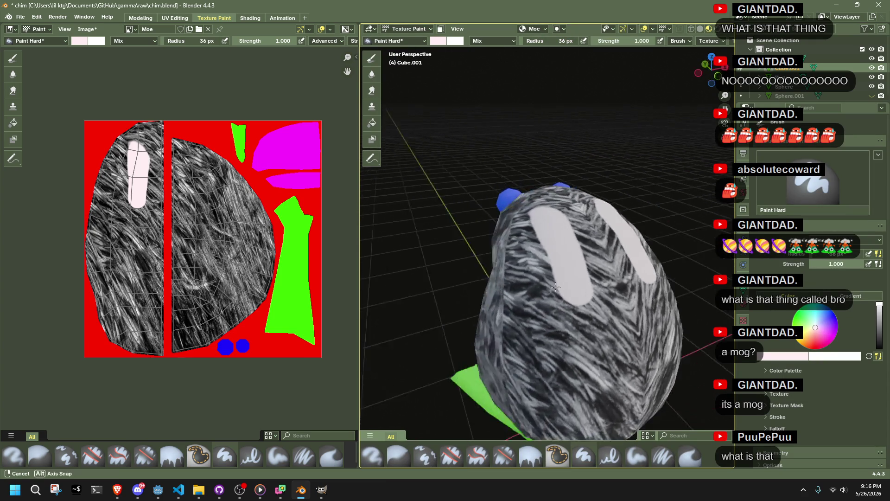
key(ctrl+z)
click(605, 269)
drag(605, 269, 578, 271)
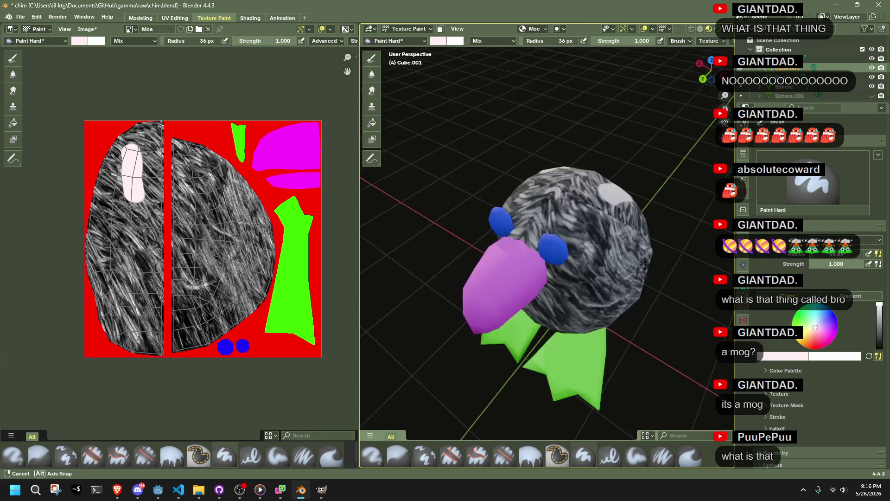
click(562, 246)
mouse_move(562, 245)
mouse_down()
mouse_move(591, 289)
mouse_move(560, 280)
mouse_move(565, 370)
mouse_up()
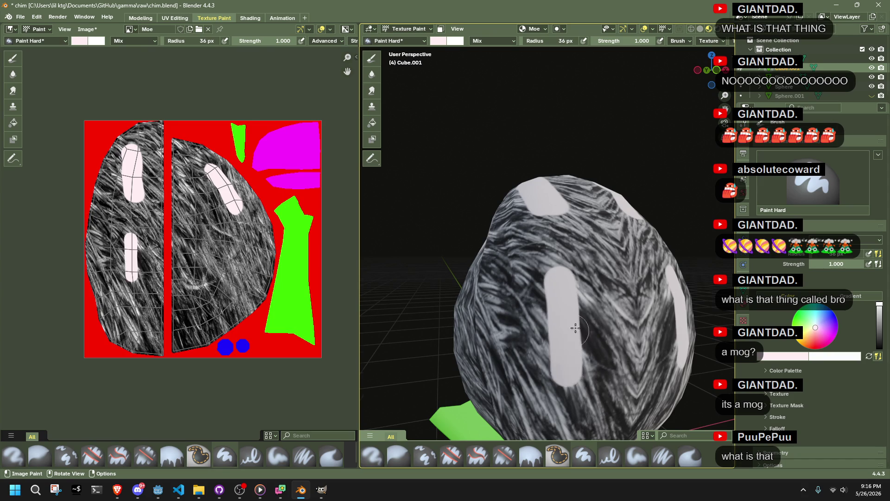
scroll(606, 290, down, 4)
key(ctrl+z)
key(ctrl+z)
key(ctrl+z)
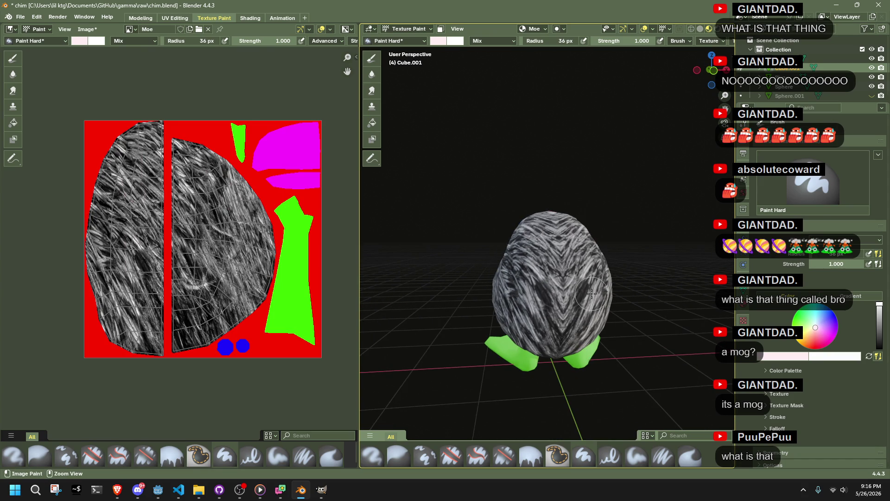
key(alt+Tab)
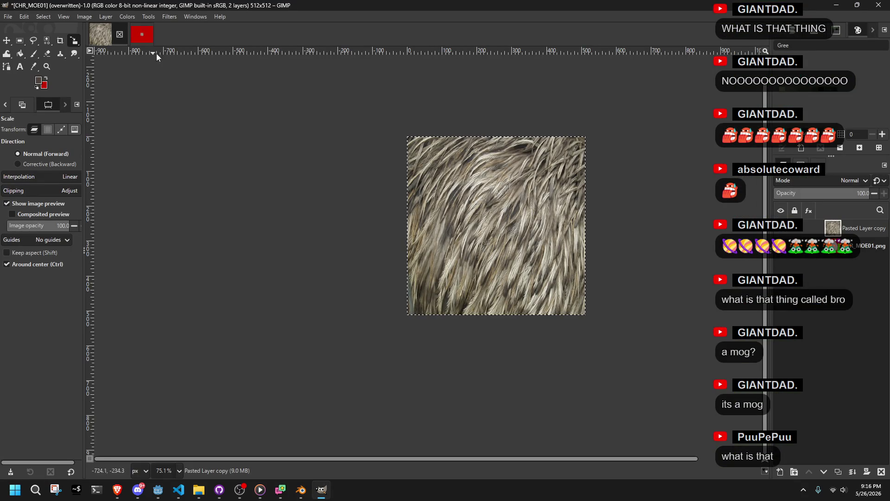
Rotate the pasted feather layer by about -41.86°.
key(ctrl+z)
click(574, 199)
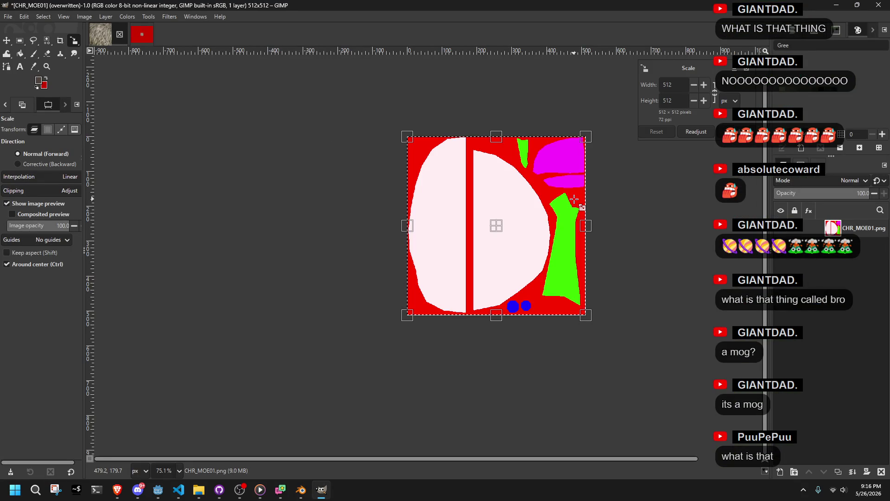
key(ctrl+y)
click(76, 45)
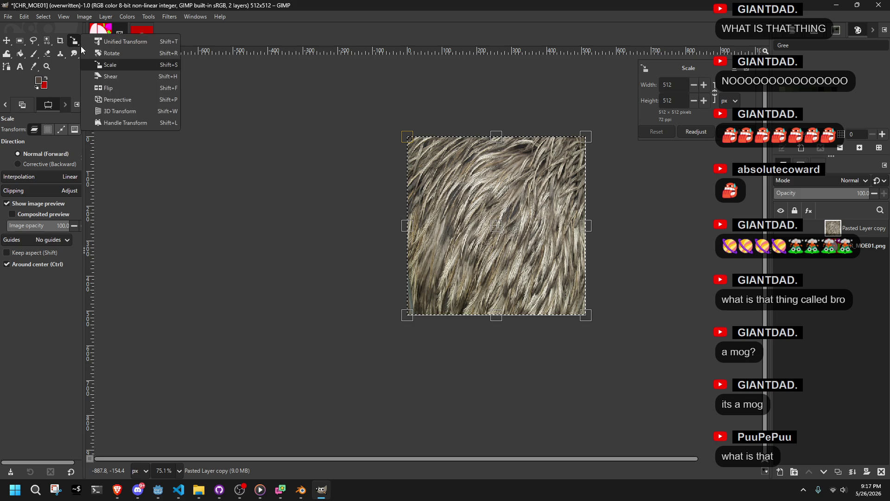
click(111, 53)
drag(530, 171, 484, 148)
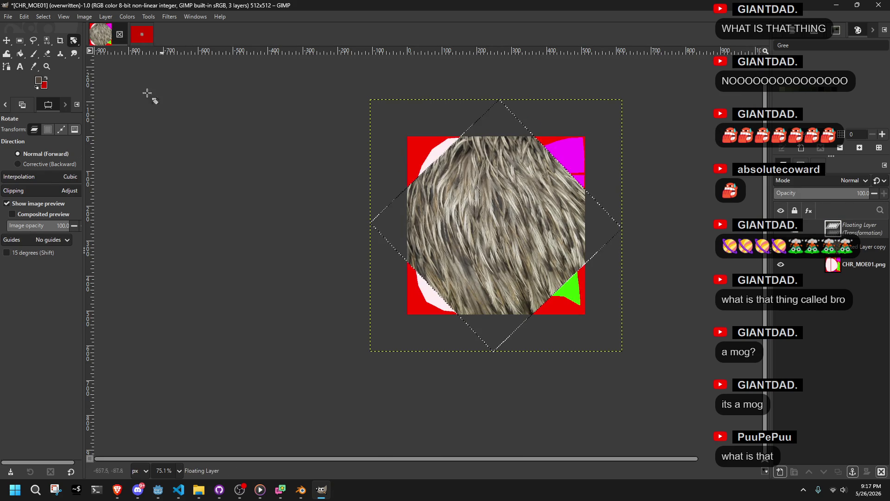
Scale the rotated feathers to about 770×804, position them over the UV texture, and commit.
mouse_move(76, 46)
click(100, 71)
click(478, 197)
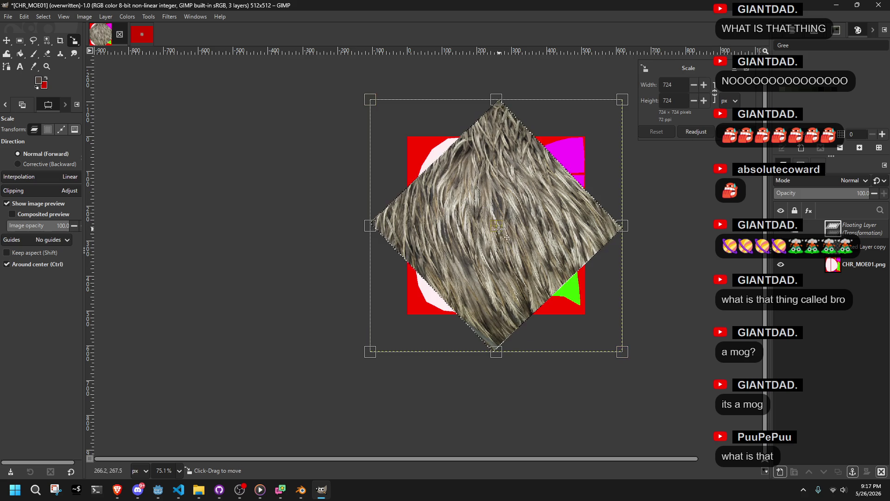
drag(508, 238, 470, 236)
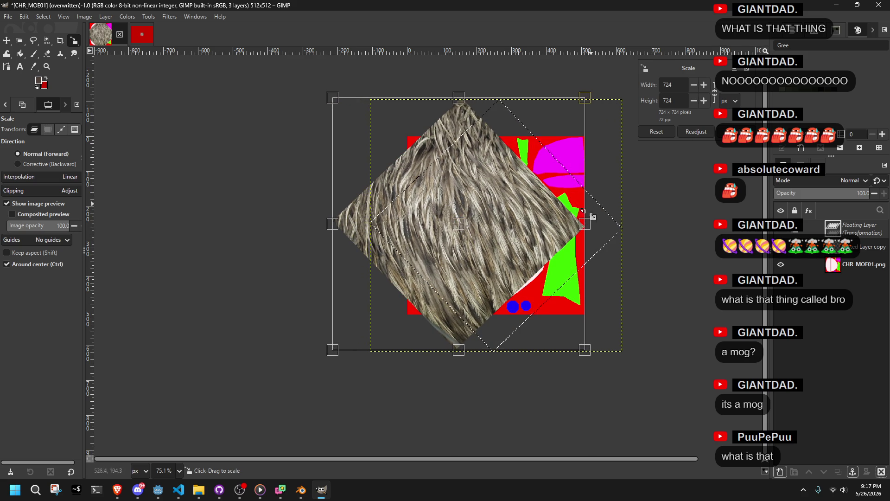
mouse_move(594, 364)
mouse_down()
mouse_move(610, 371)
mouse_move(602, 378)
mouse_up()
drag(467, 233, 494, 235)
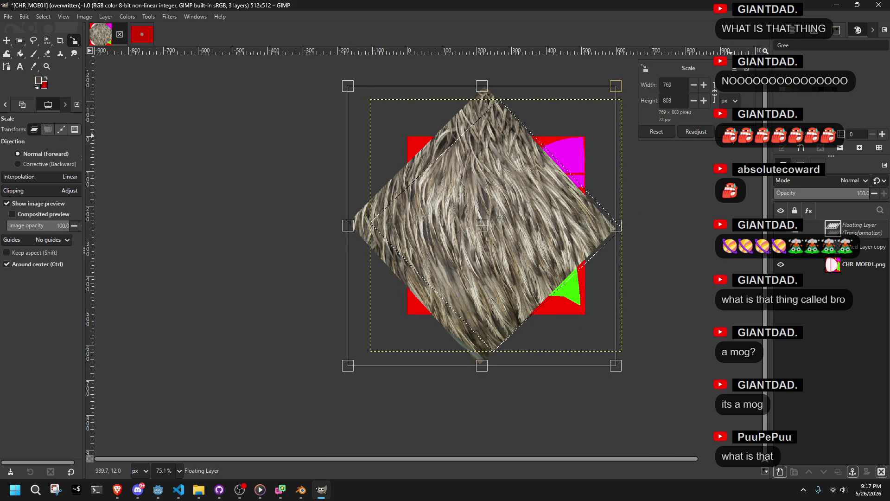
click(731, 132)
Undo the commit and make the CHR_MOE01.png layer active.
right_click(850, 227)
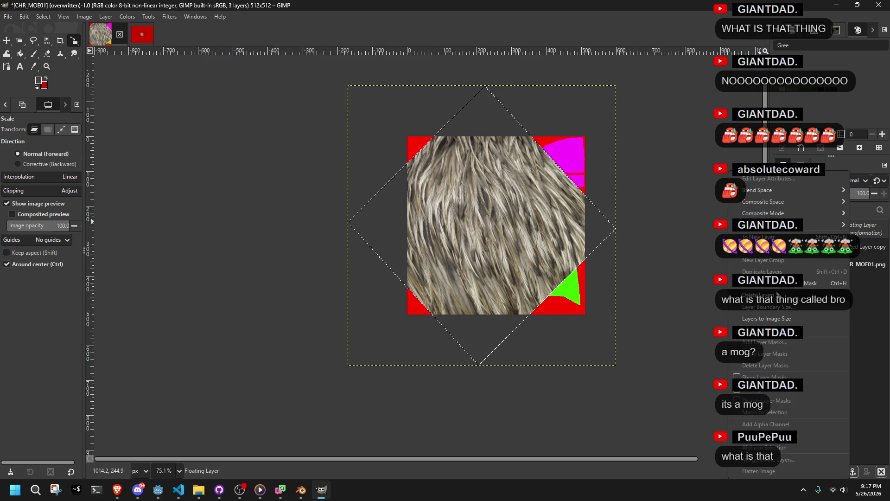
key(Escape)
key(ctrl+z)
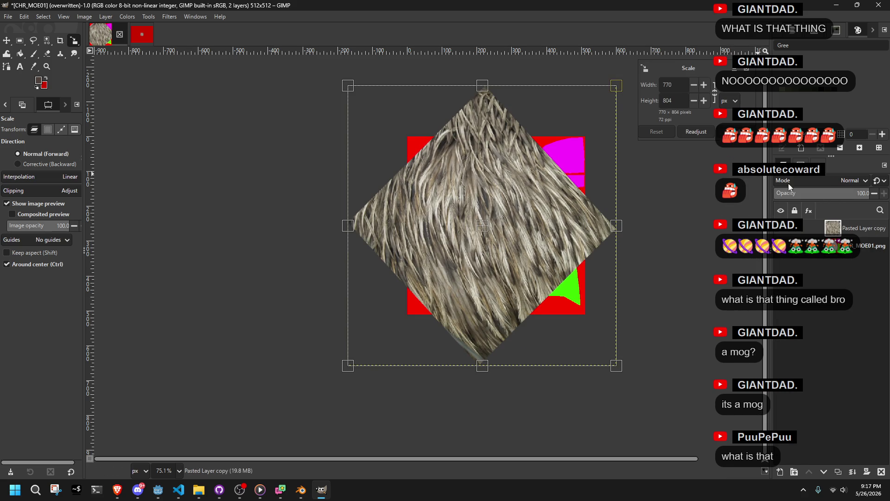
click(861, 246)
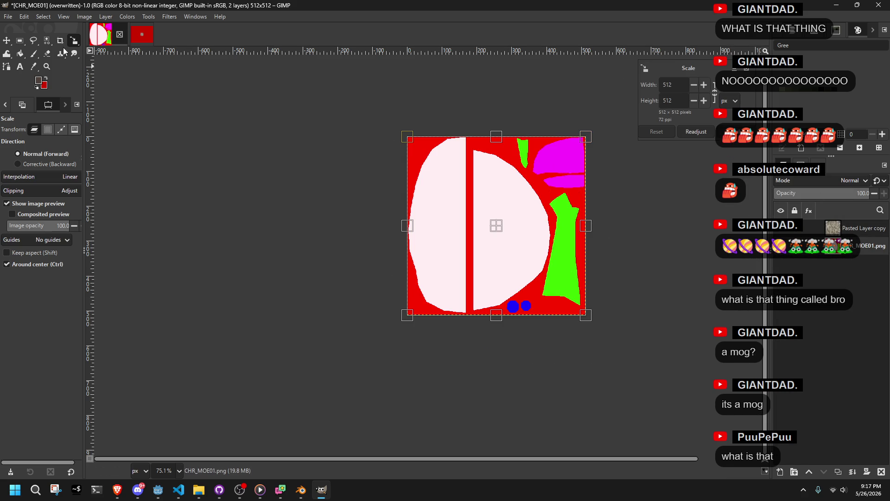
Select the pale body regions by colour and grow the selection by 5 px.
key(shift+o)
click(443, 211)
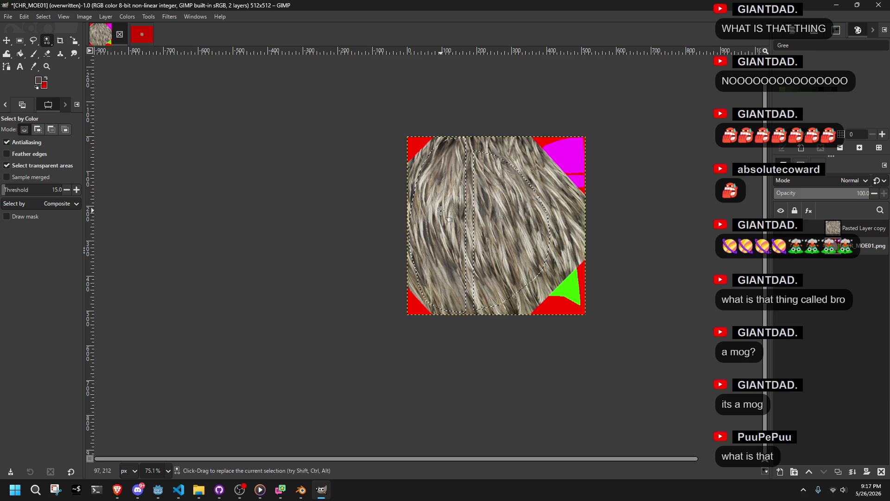
click(51, 17)
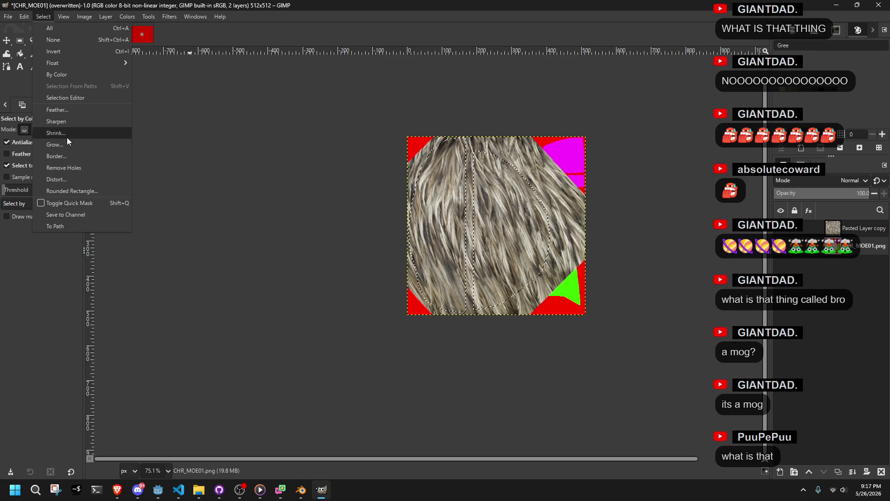
click(66, 137)
click(50, 18)
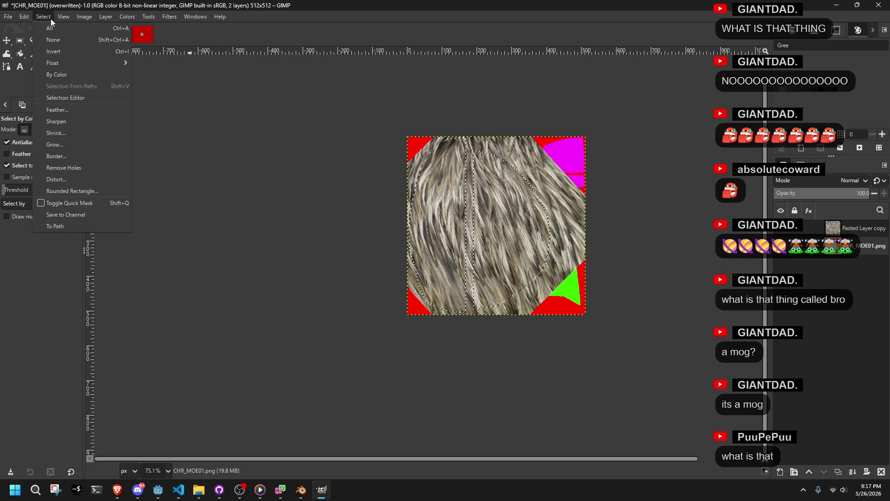
click(65, 144)
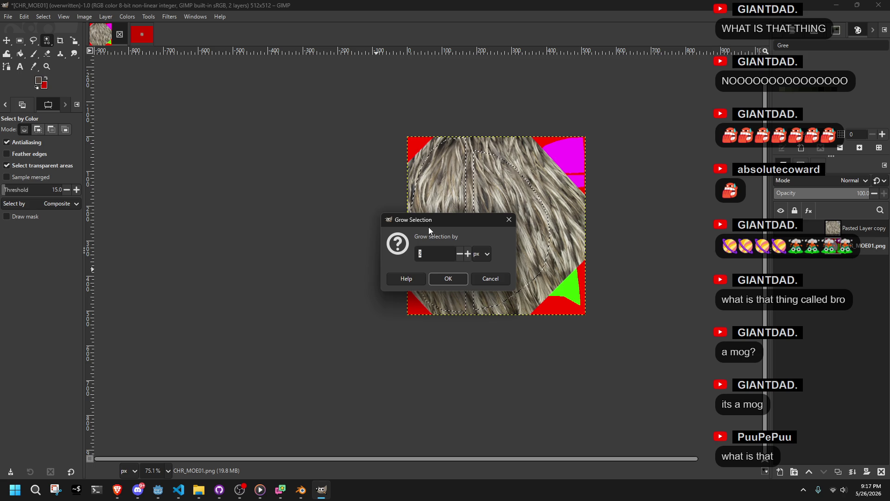
key(Return)
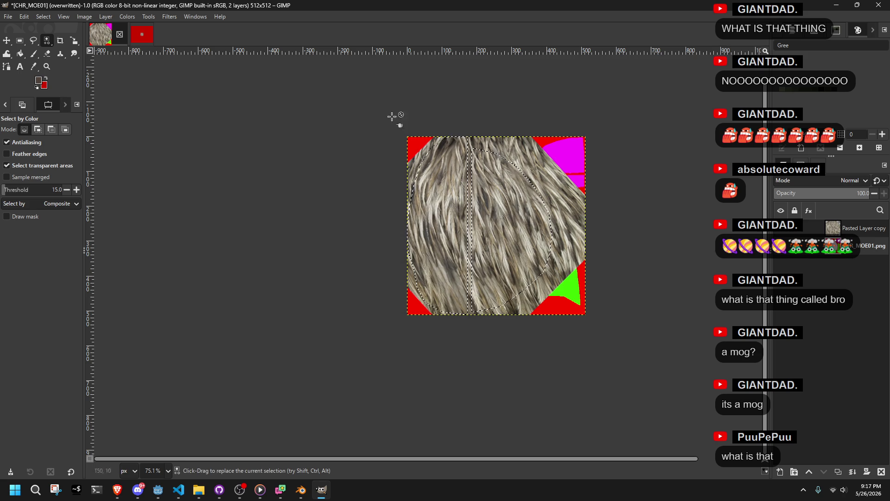
Erase the feather texture outside the body shapes on the Pasted Layer copy.
click(853, 228)
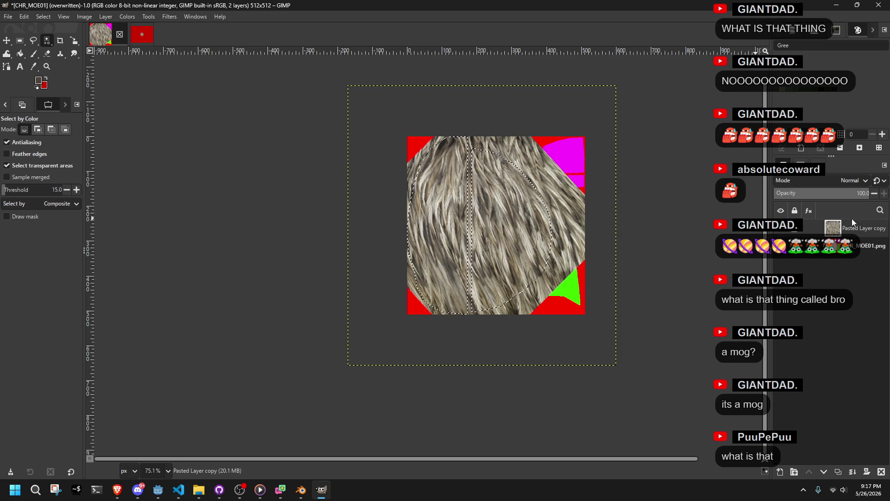
click(47, 53)
click(43, 17)
mouse_move(61, 61)
click(417, 116)
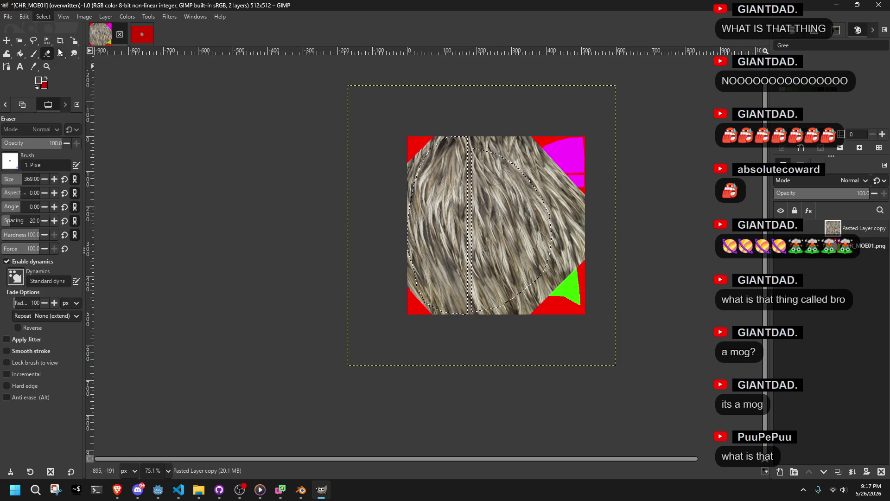
mouse_move(439, 115)
mouse_down()
mouse_move(438, 320)
mouse_move(558, 136)
mouse_up()
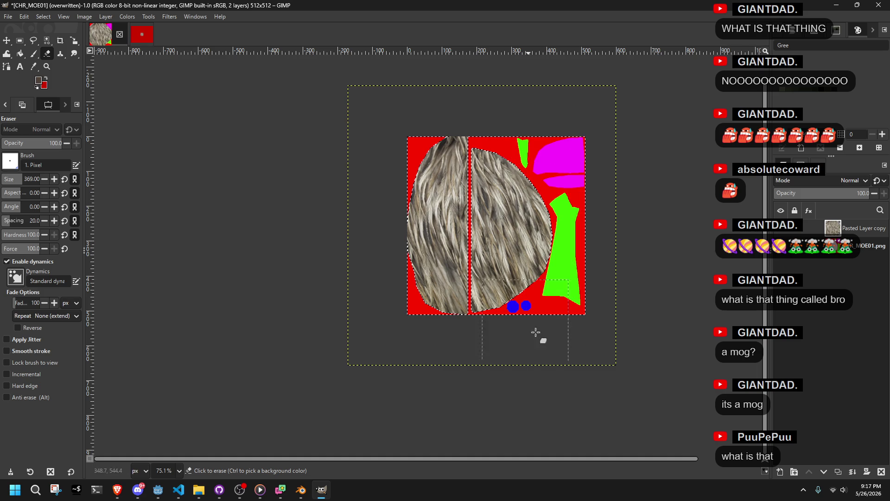
scroll(464, 241, up, 2)
scroll(464, 242, up, 3)
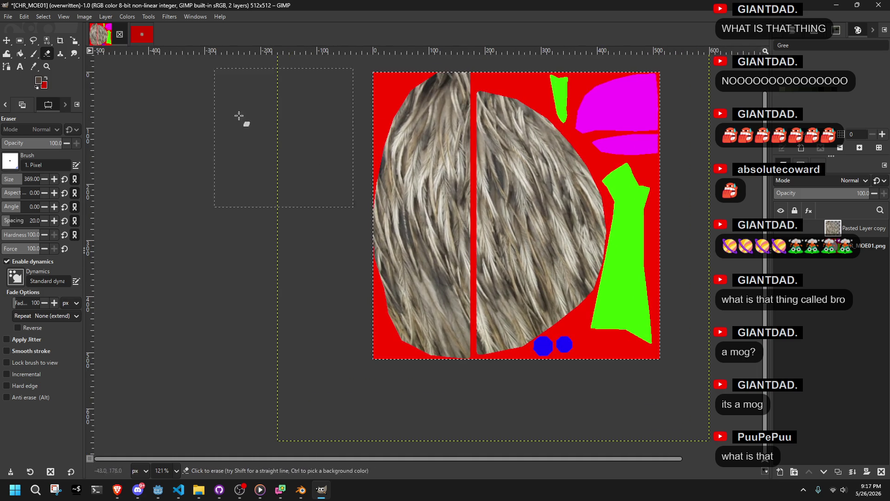
Overwrite CHR_MOE01.png with the edited texture and leave GIMP.
click(13, 17)
click(74, 158)
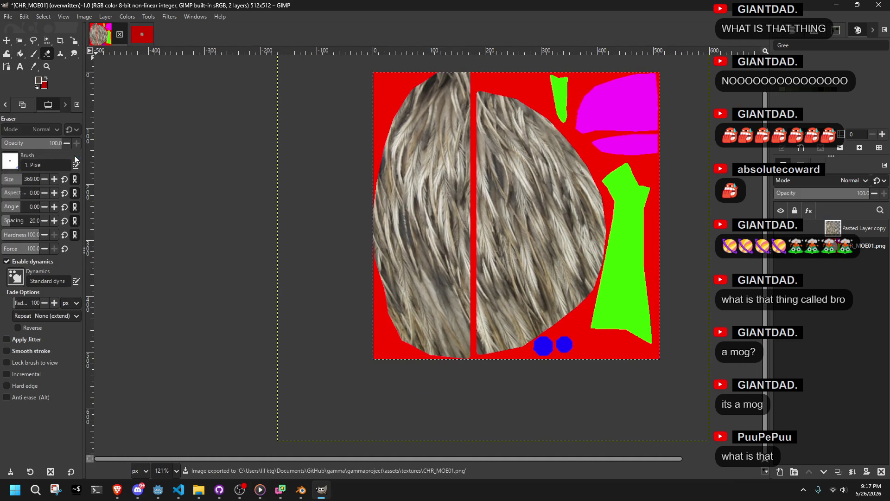
key(alt+Tab)
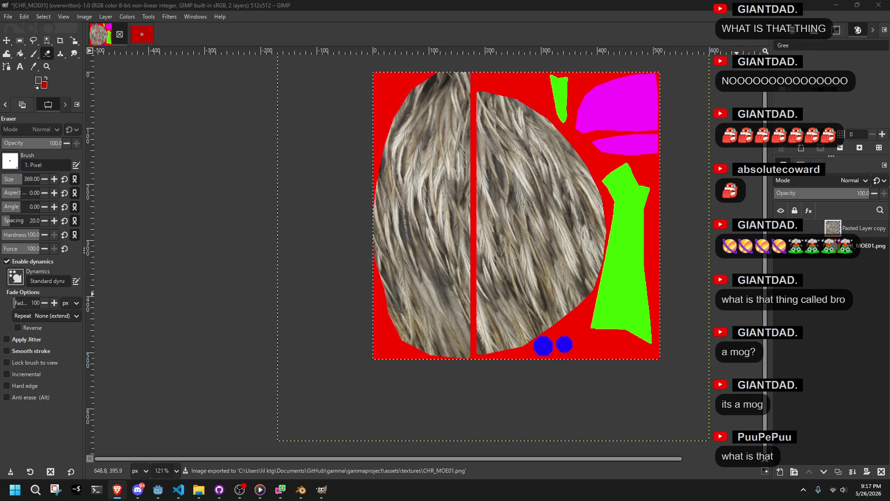
In Blender, reload the edited CHR_MOE01 texture from disk.
mouse_move(239, 489)
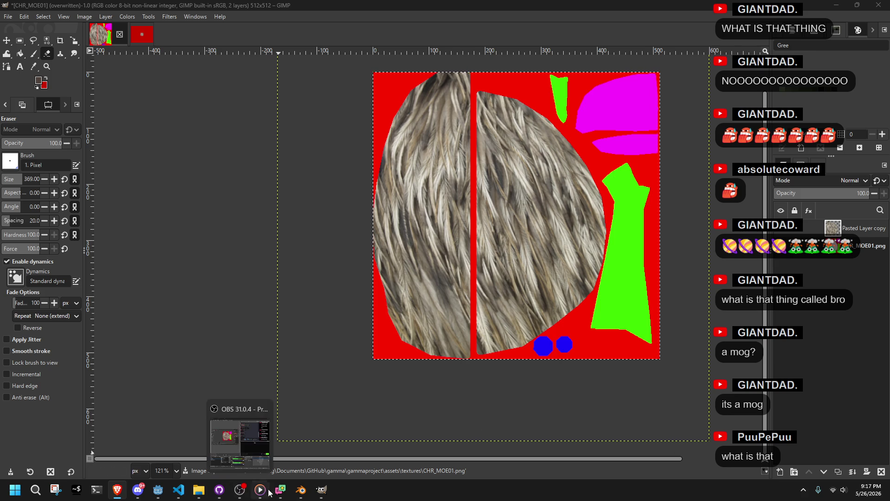
click(301, 491)
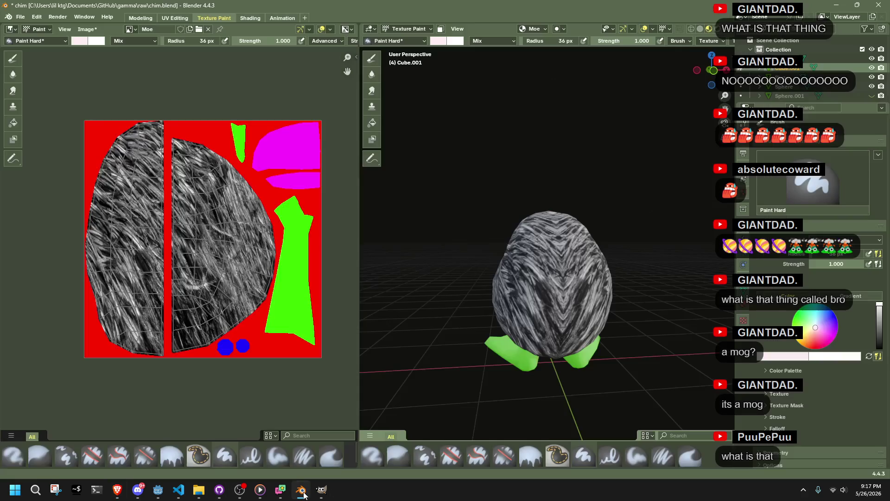
click(90, 28)
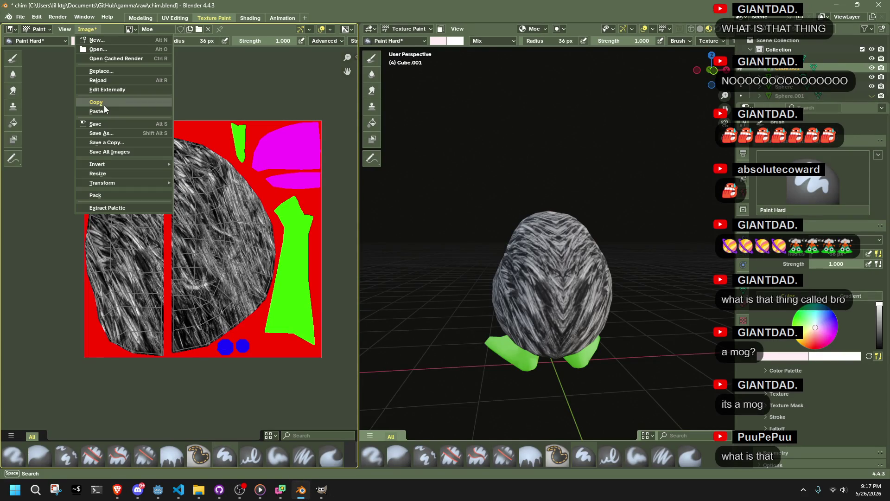
click(110, 80)
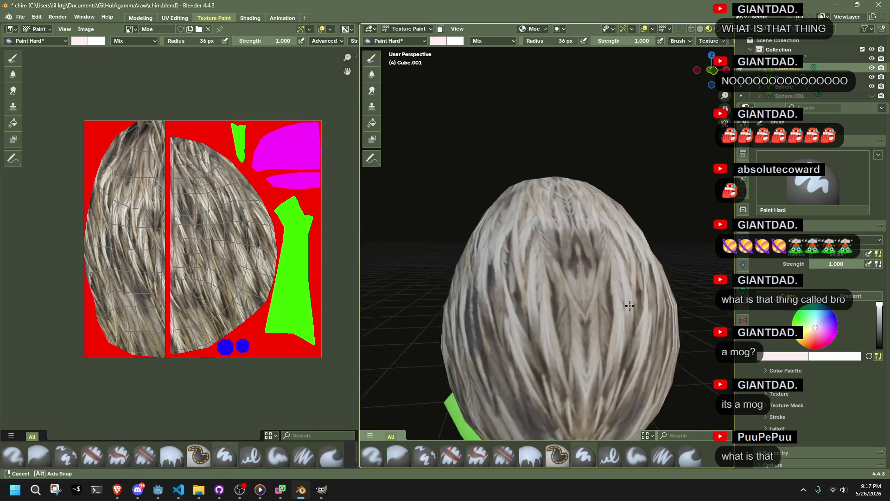
Orbit and zoom the 3D view to inspect the feathered bird.
mouse_move(397, 313)
mouse_down()
mouse_move(616, 324)
mouse_move(578, 344)
mouse_move(376, 346)
mouse_move(498, 332)
mouse_up()
scroll(605, 321, down, 3)
scroll(376, 345, up, 3)
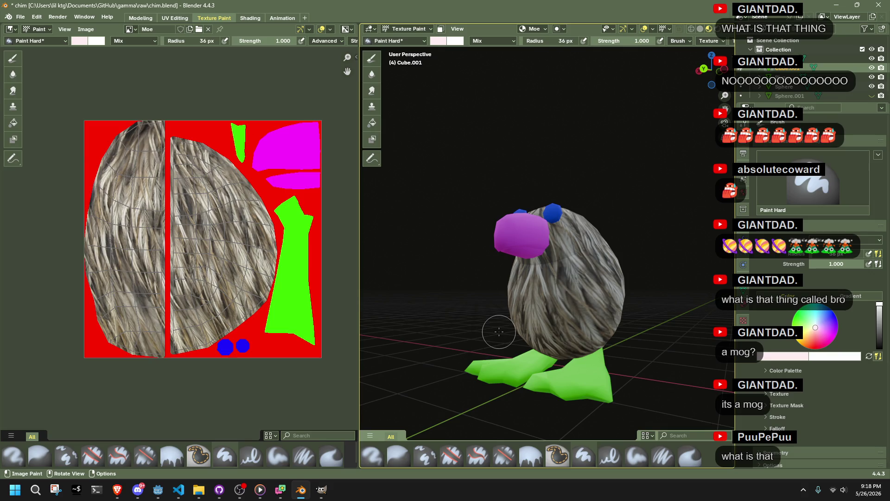
click(117, 489)
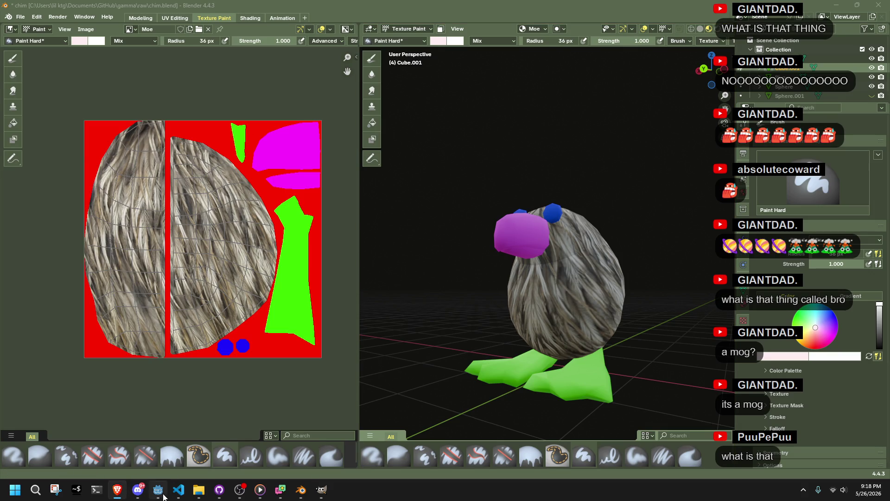
click(301, 493)
Zoom in on the bird's beak, then return to GIMP and zoom toward the magenta area.
key(alt+Tab)
key(alt+Tab)
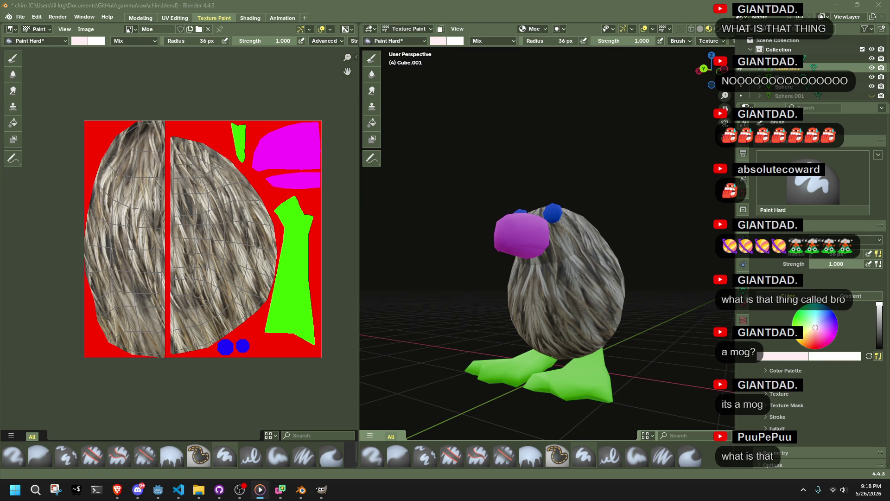
scroll(547, 246, up, 6)
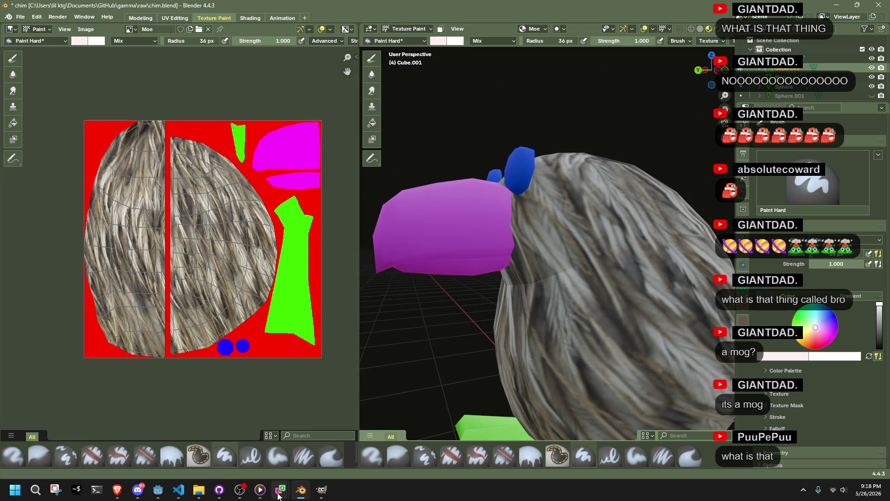
click(321, 489)
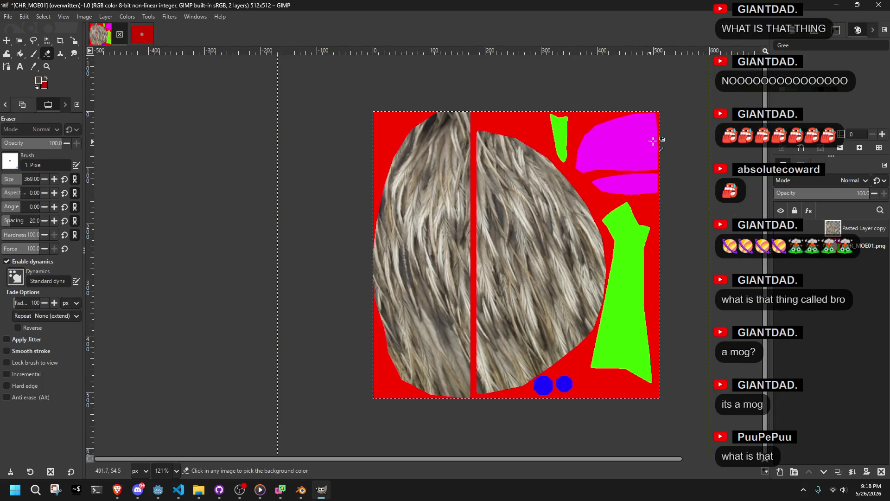
ctrl+scroll(650, 143, up, 3)
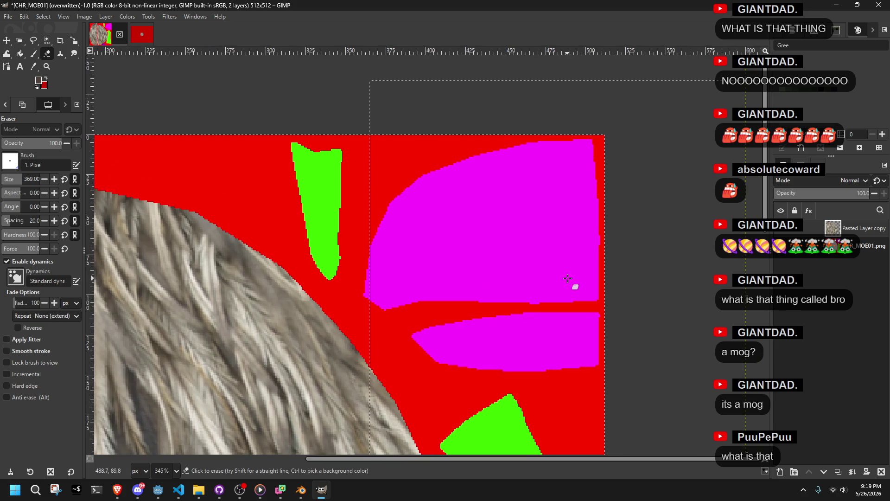
Select both magenta beak regions by colour and grow the selection slightly.
click(47, 40)
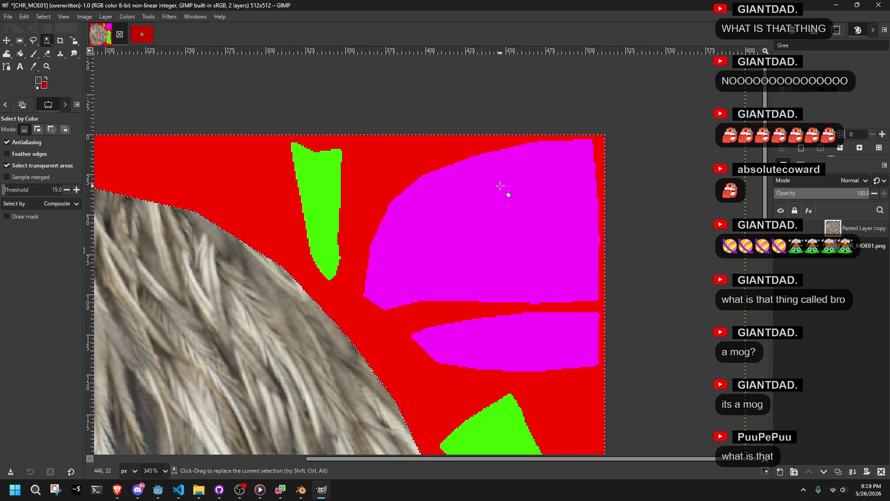
click(527, 188)
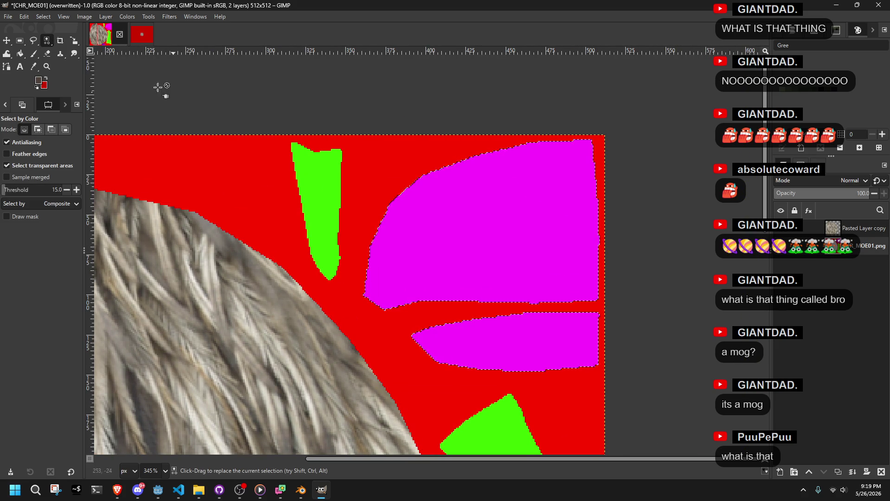
click(43, 17)
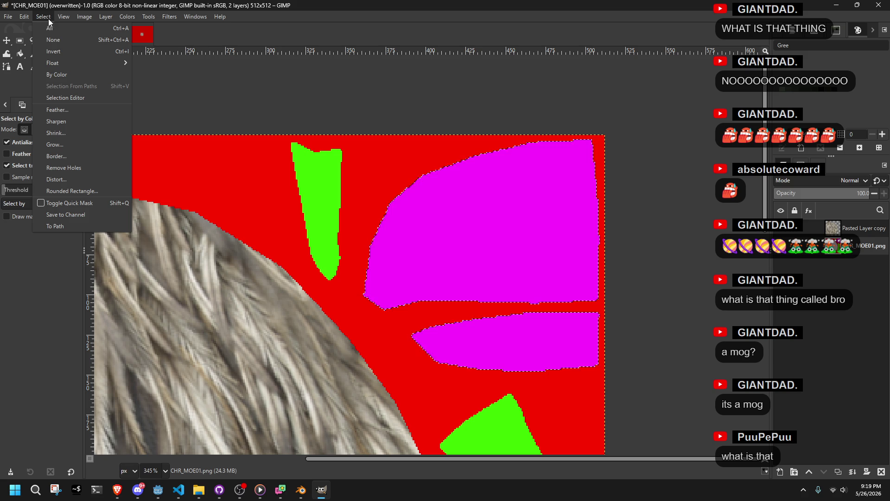
click(82, 143)
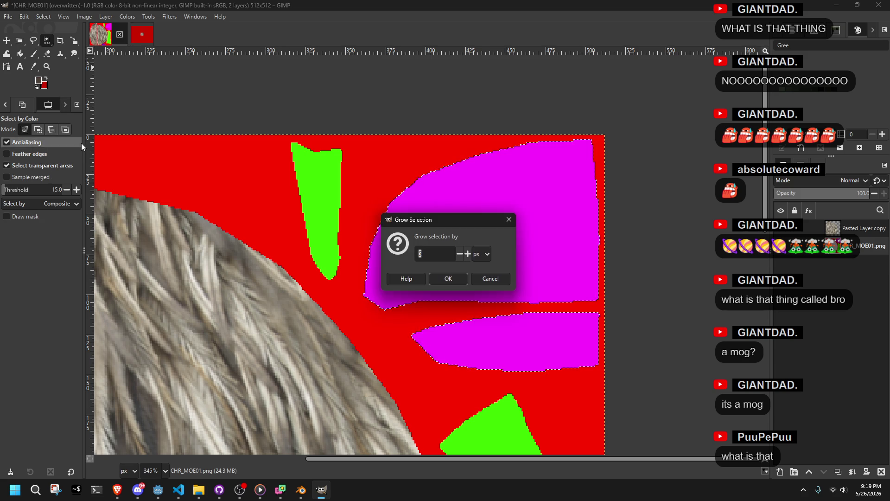
click(448, 276)
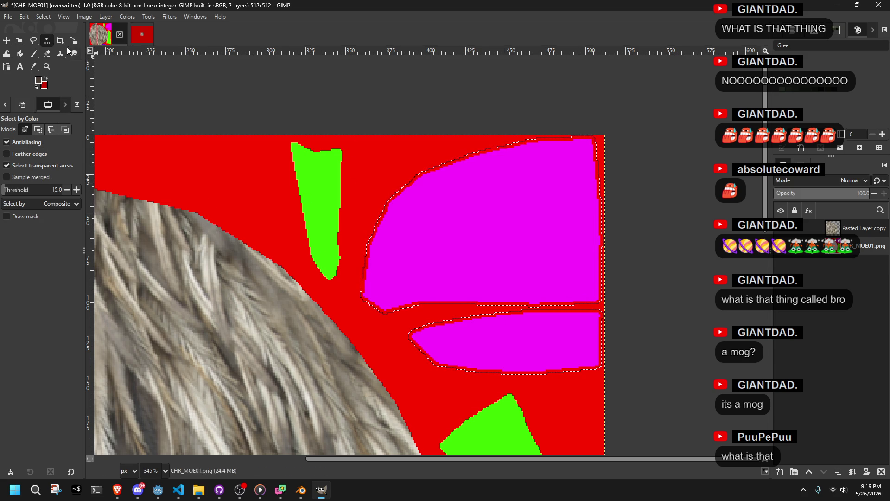
Start a Free Select lasso in Add mode at the beak's top-right corner.
click(33, 40)
click(37, 130)
click(567, 141)
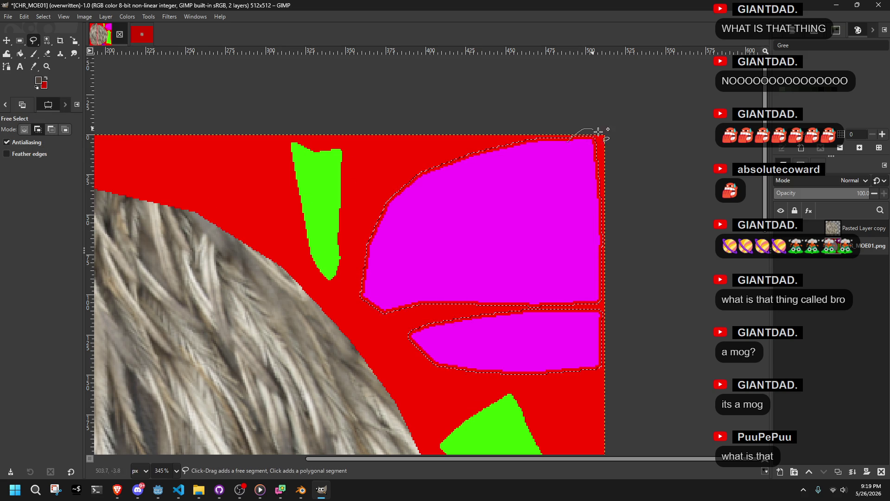
Add lasso areas around the magenta beak shapes, extending the selection to the top and right edges.
drag(607, 367, 596, 368)
click(544, 354)
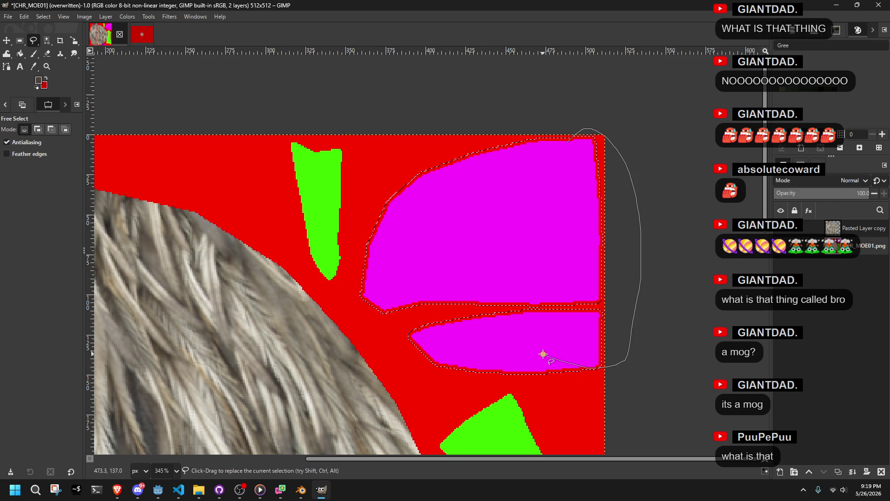
click(605, 324)
click(567, 143)
key(Return)
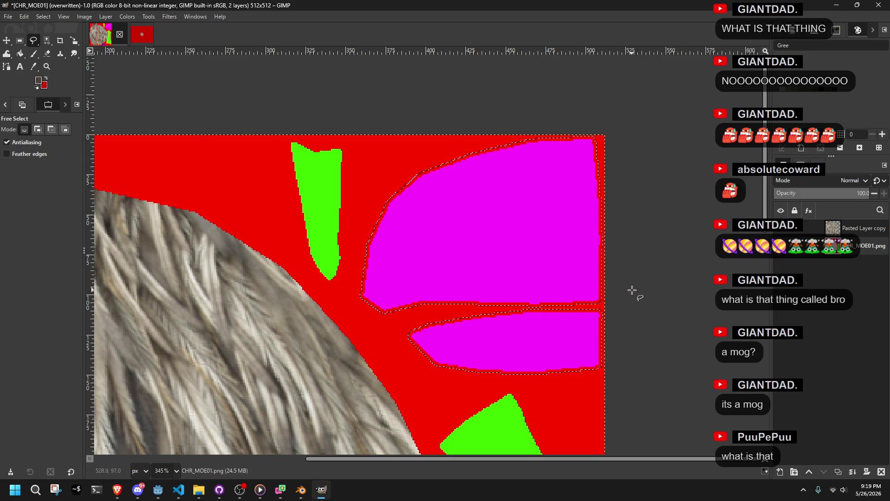
mouse_move(586, 139)
mouse_down()
mouse_move(630, 143)
mouse_move(622, 290)
mouse_move(580, 149)
mouse_up()
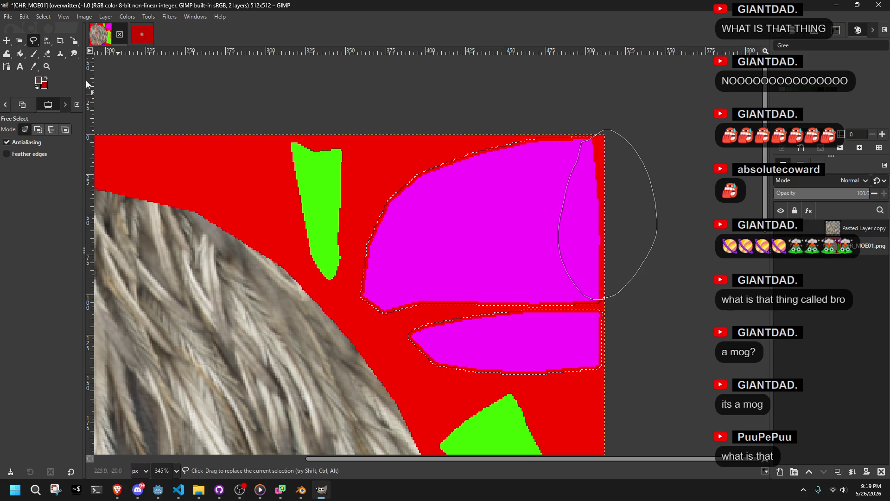
key(Return)
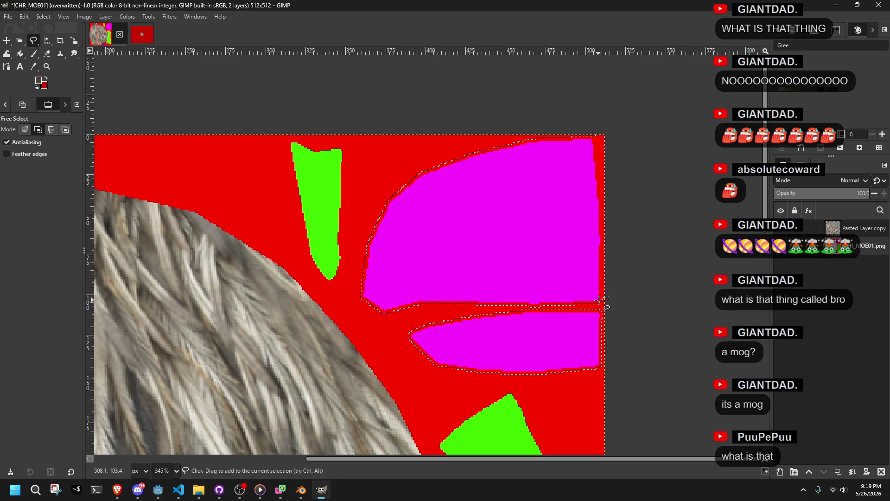
drag(595, 300, 594, 330)
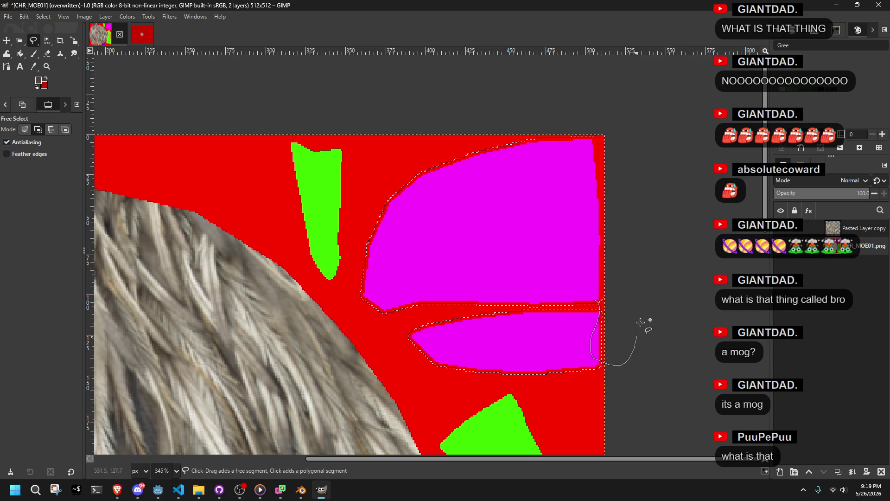
drag(595, 137, 596, 139)
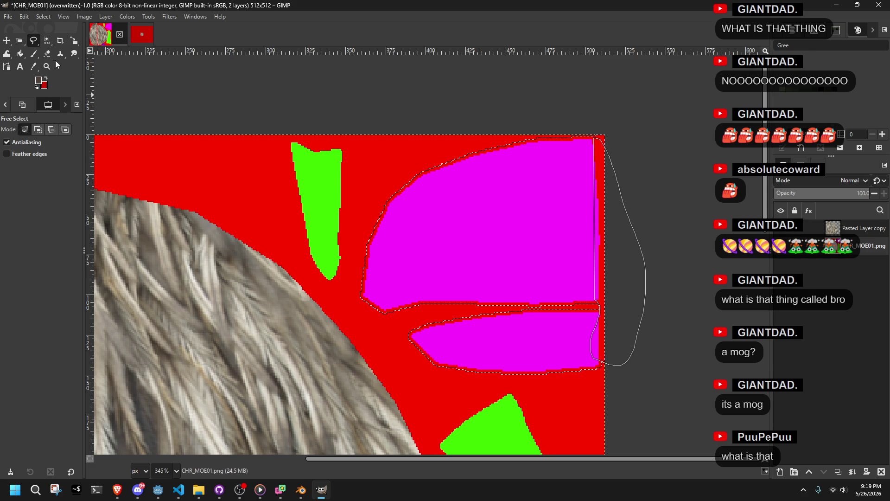
click(35, 51)
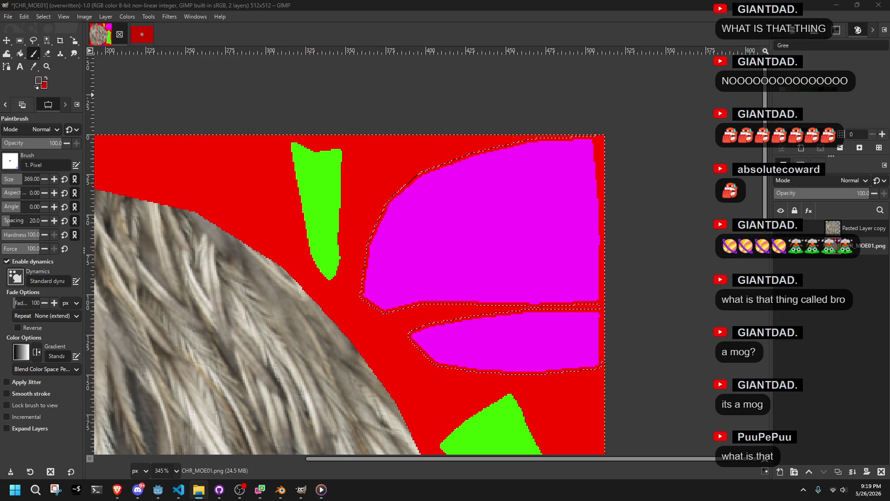
key(alt+Tab)
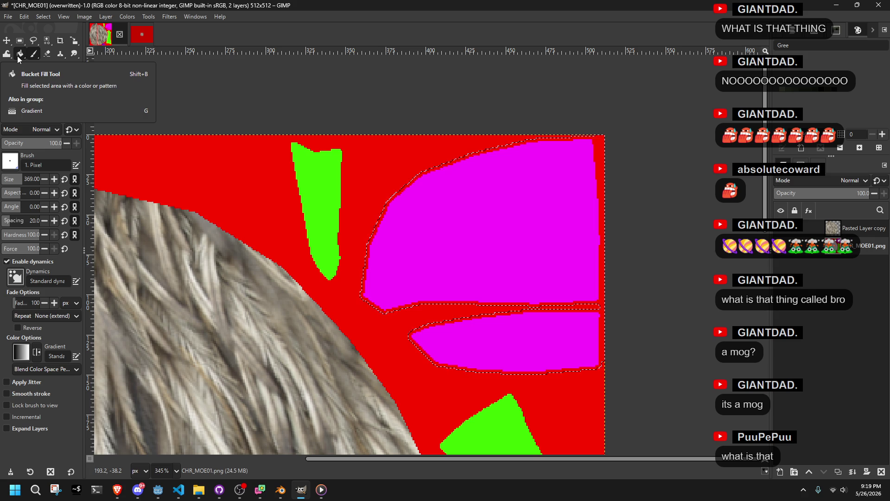
Draw a linear gradient leftward across the beak selection.
mouse_move(19, 56)
click(58, 66)
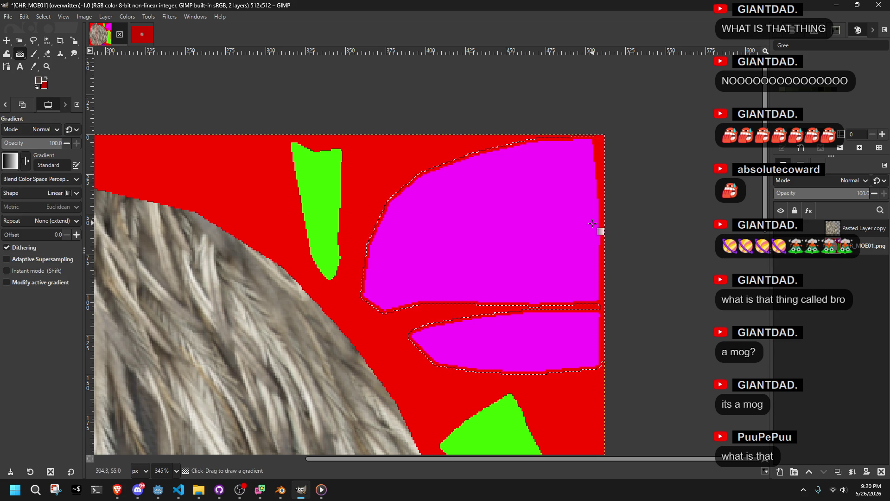
click(606, 230)
mouse_move(606, 230)
mouse_down()
mouse_move(346, 238)
mouse_move(364, 231)
mouse_up()
Set the gradient's end colour to a muted dark red, then make it follow the foreground colour.
click(704, 119)
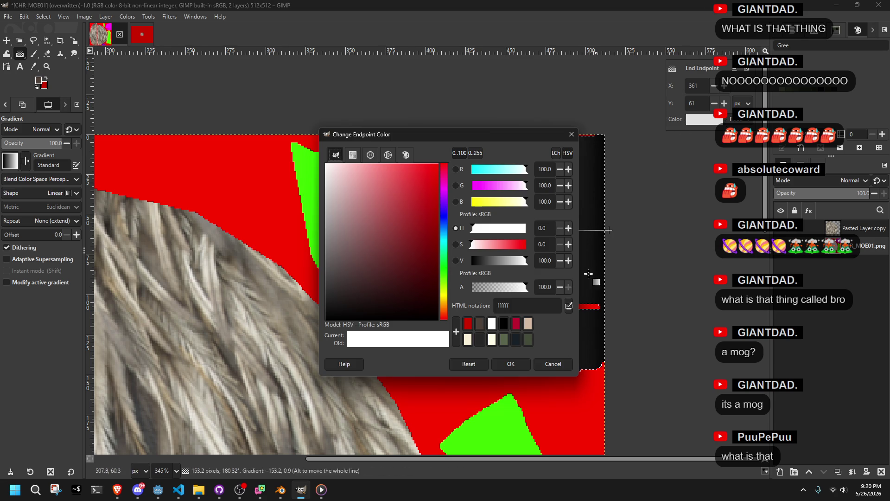
mouse_move(380, 226)
mouse_down()
mouse_move(384, 292)
mouse_move(358, 257)
mouse_up()
click(508, 363)
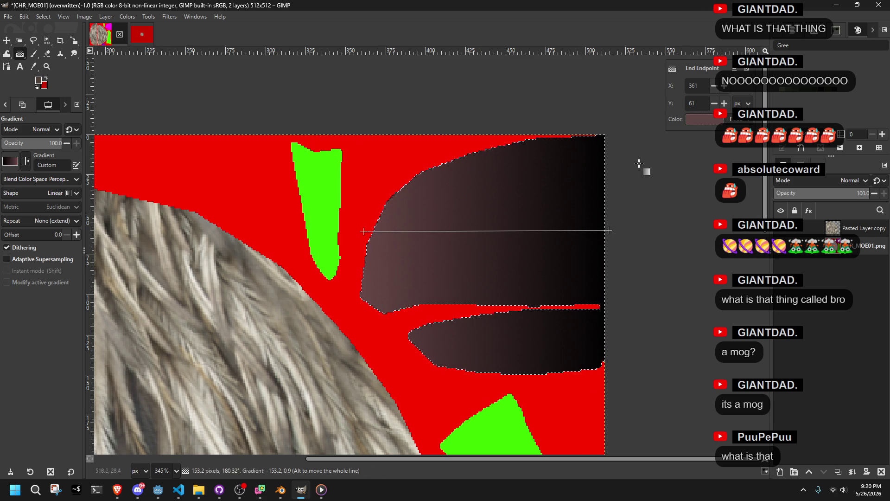
click(741, 119)
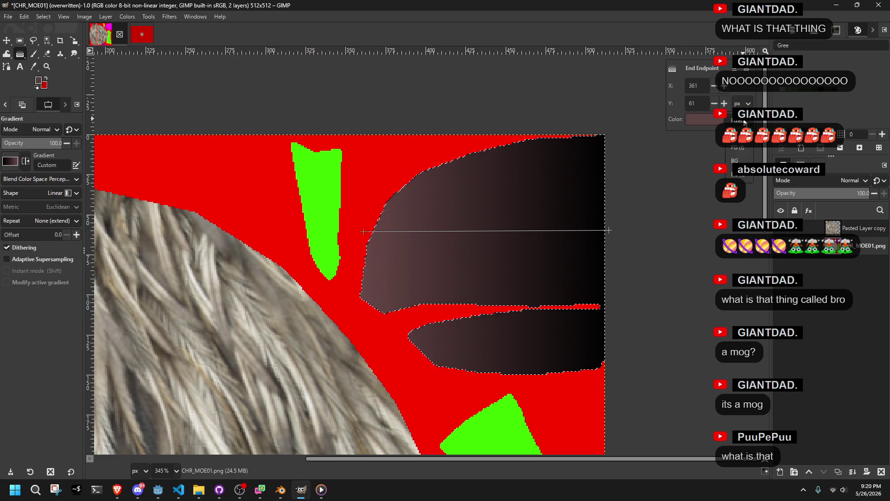
click(742, 134)
click(741, 119)
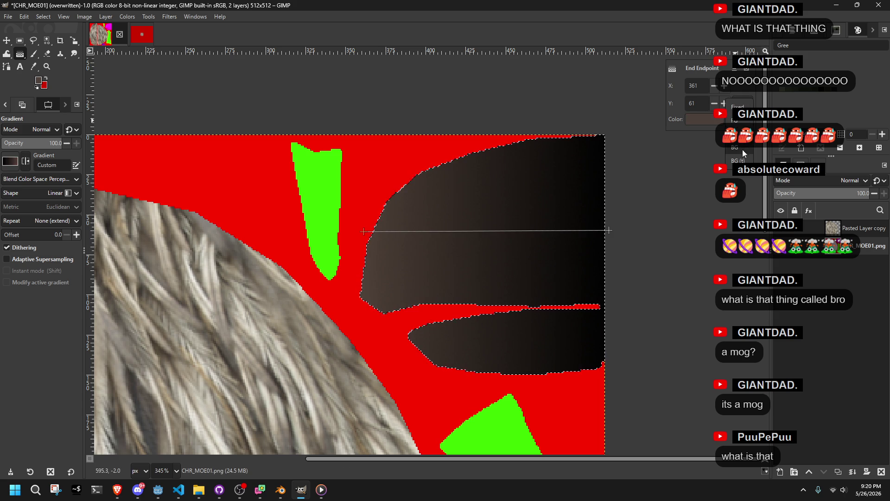
click(746, 149)
click(739, 119)
click(736, 96)
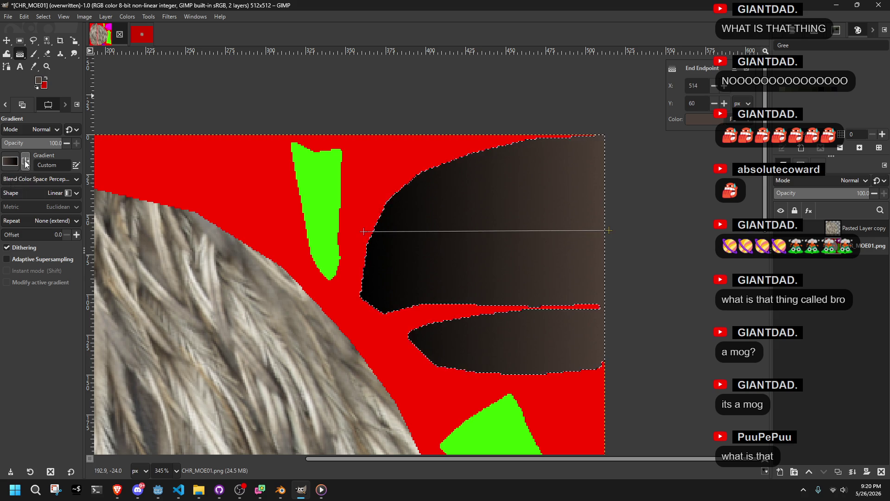
click(49, 189)
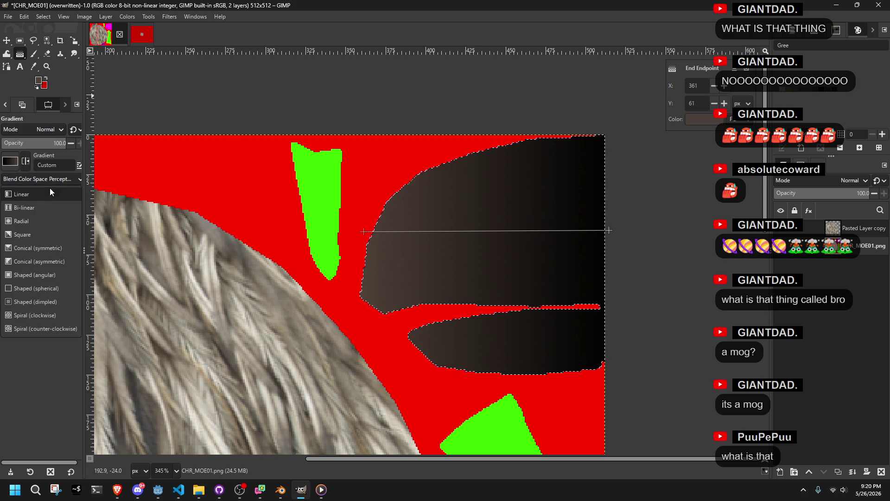
Try Radial, conical and Bi-linear gradient shapes, then return to Linear.
click(42, 220)
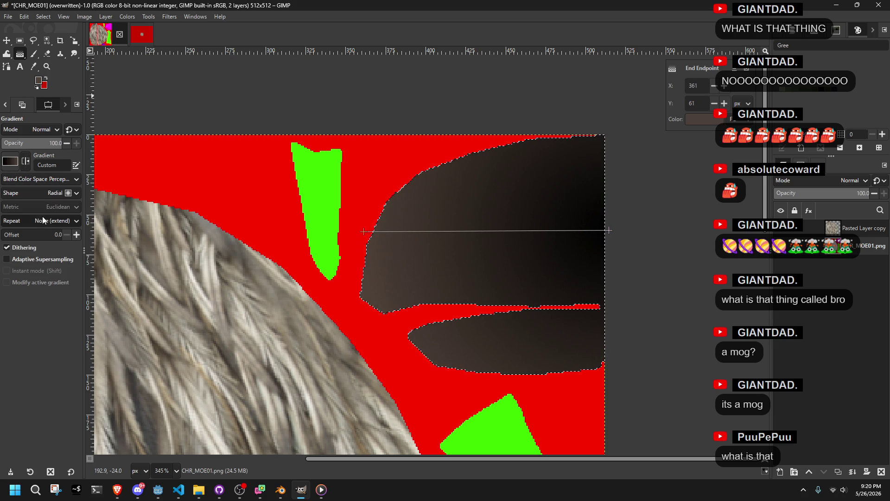
click(41, 191)
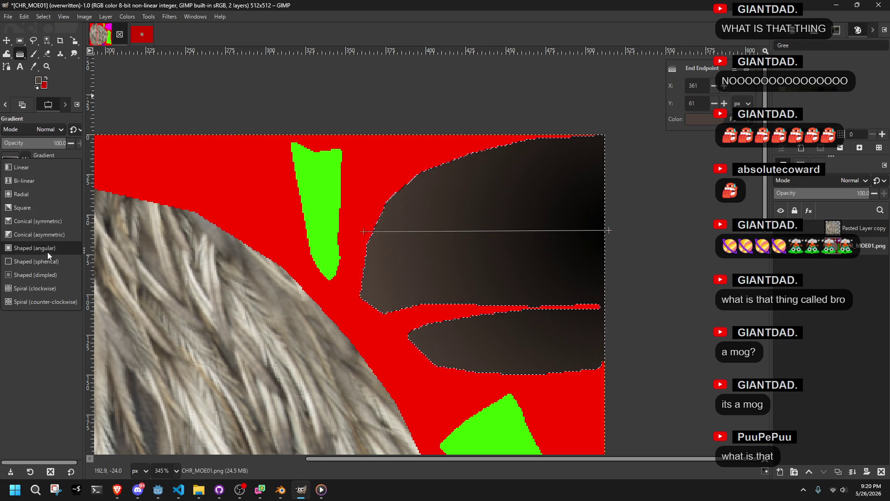
click(57, 236)
click(41, 180)
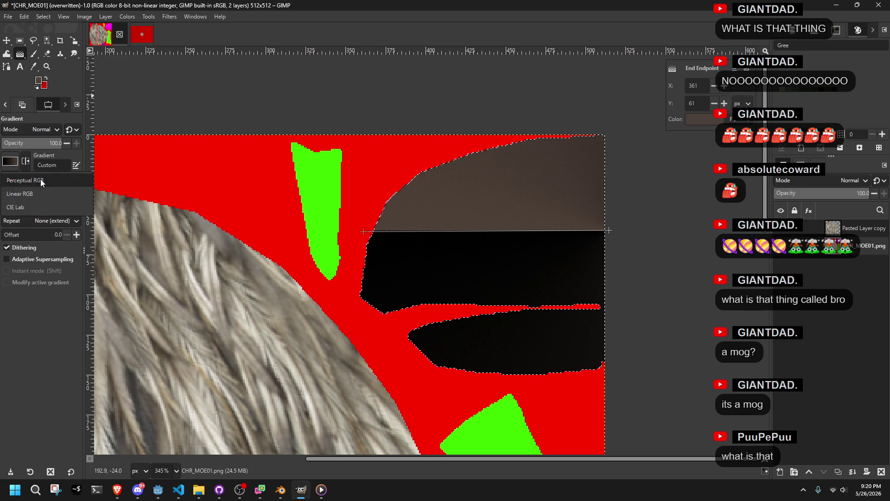
click(53, 165)
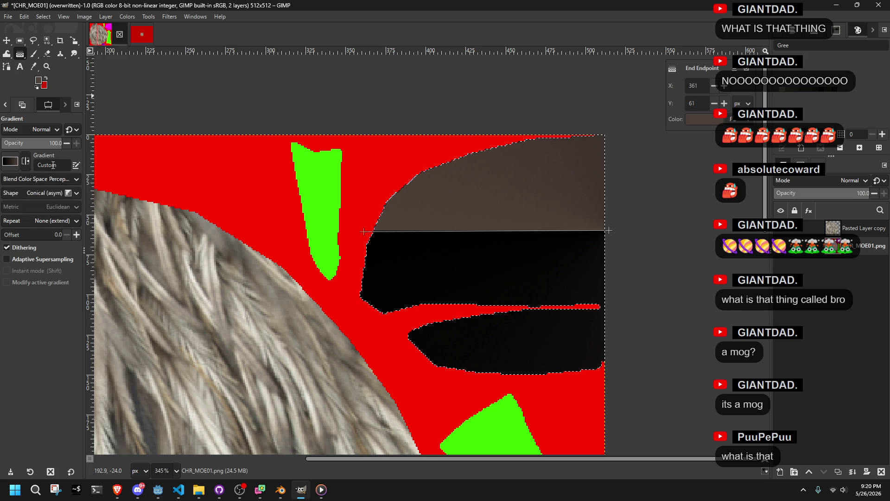
click(49, 193)
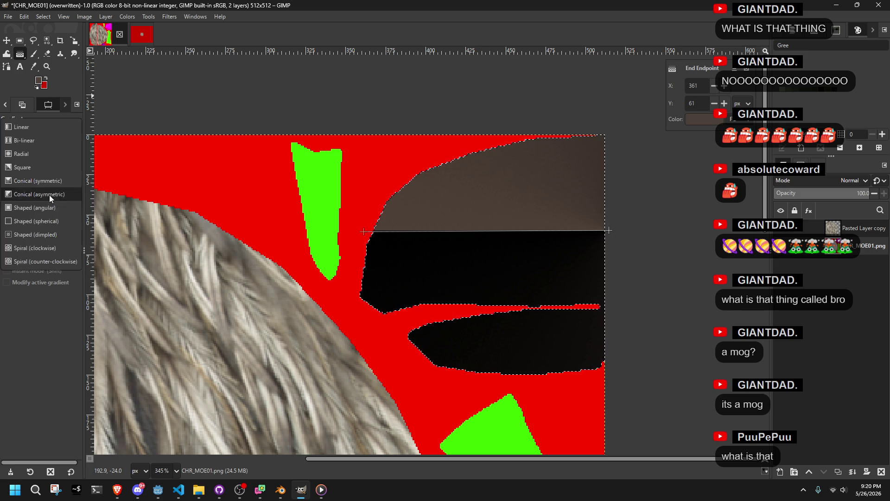
click(45, 179)
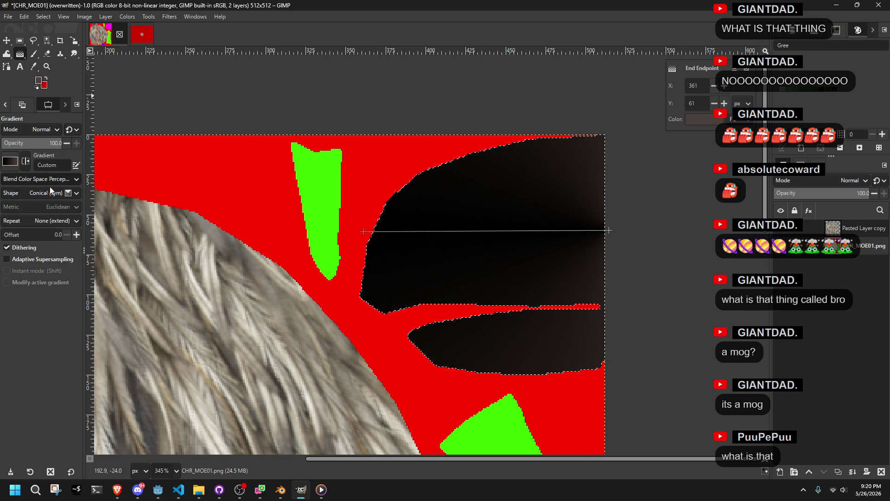
click(43, 194)
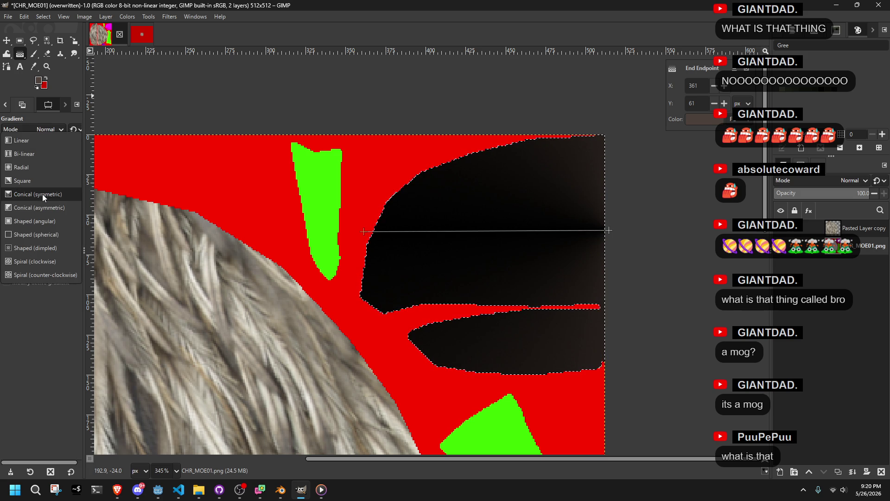
click(46, 168)
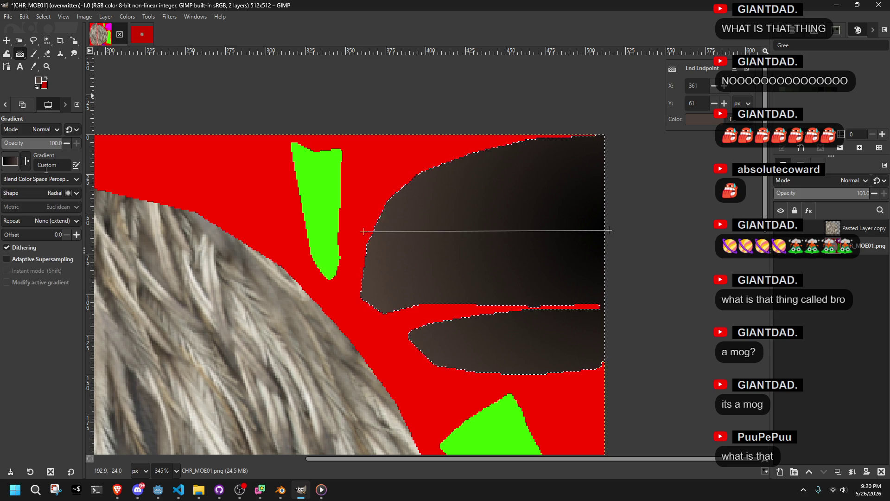
click(43, 193)
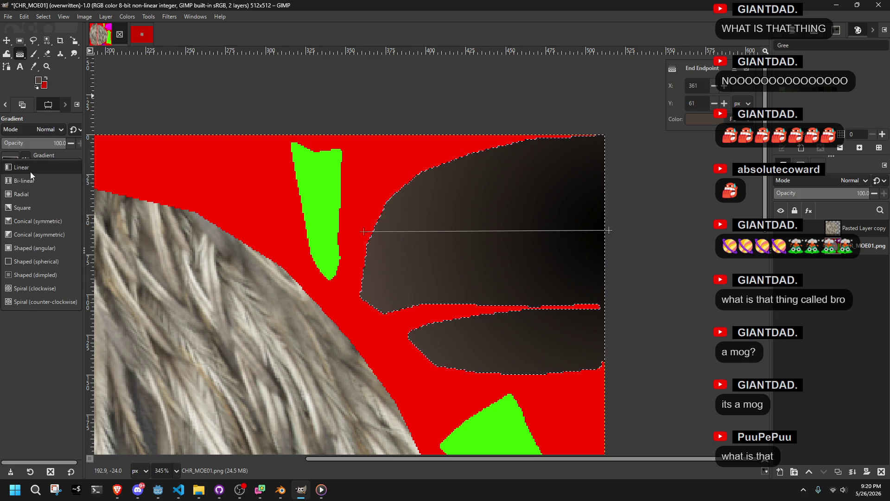
click(42, 182)
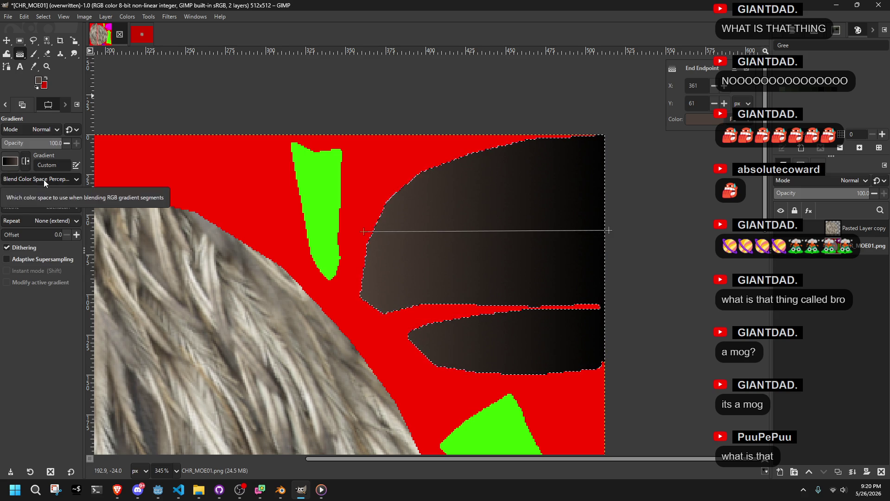
click(45, 193)
click(41, 183)
Test Sawtooth repeat and lower opacity, revert both, and set the end colour to black.
click(41, 222)
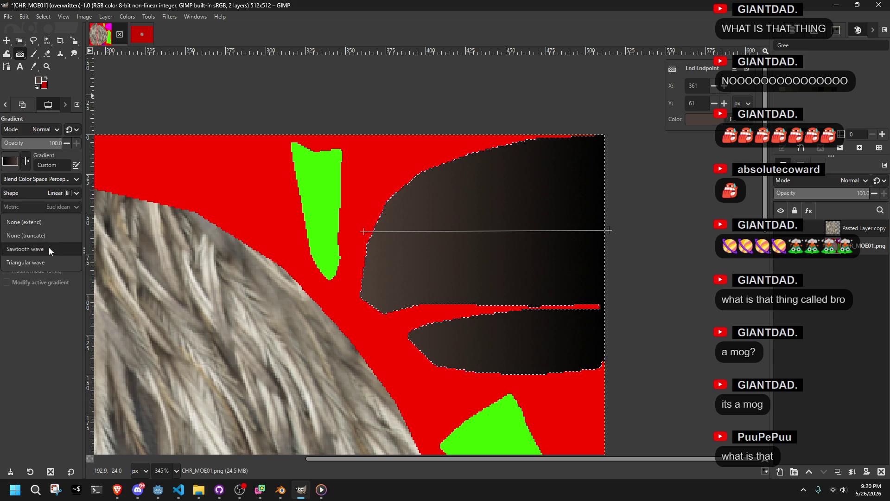
click(49, 246)
click(46, 220)
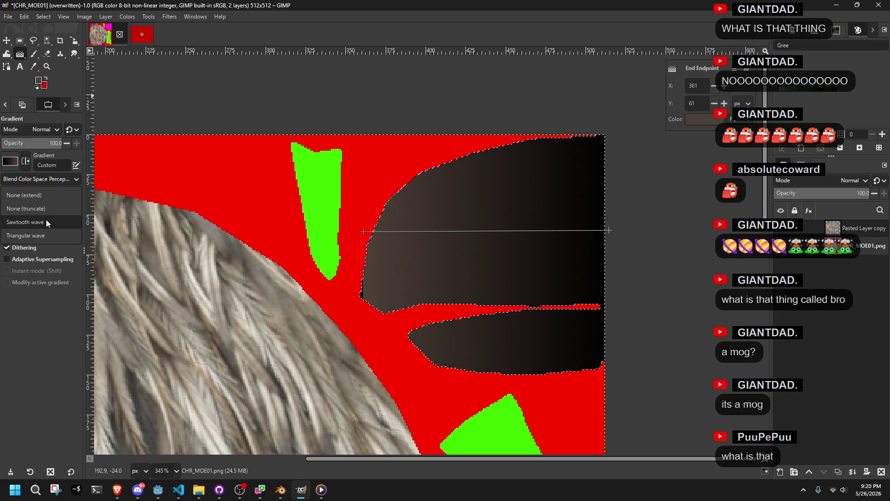
click(46, 196)
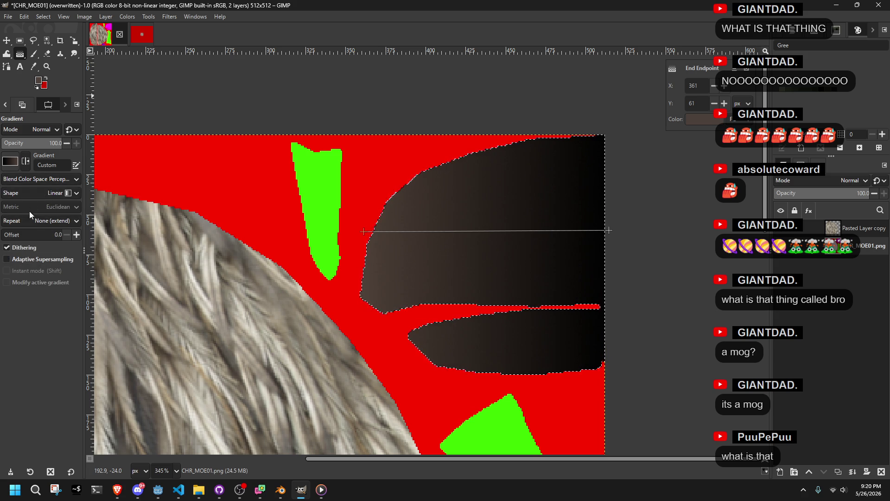
mouse_move(62, 143)
mouse_down()
mouse_move(23, 143)
mouse_move(82, 153)
mouse_up()
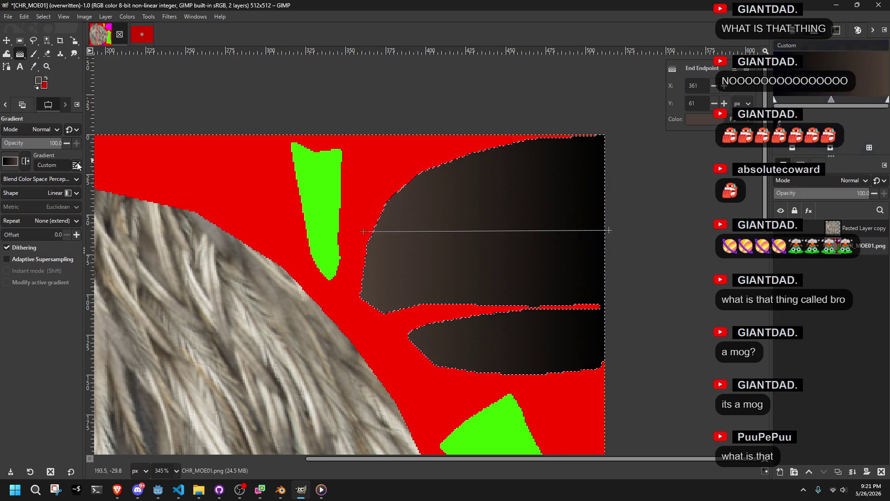
click(785, 82)
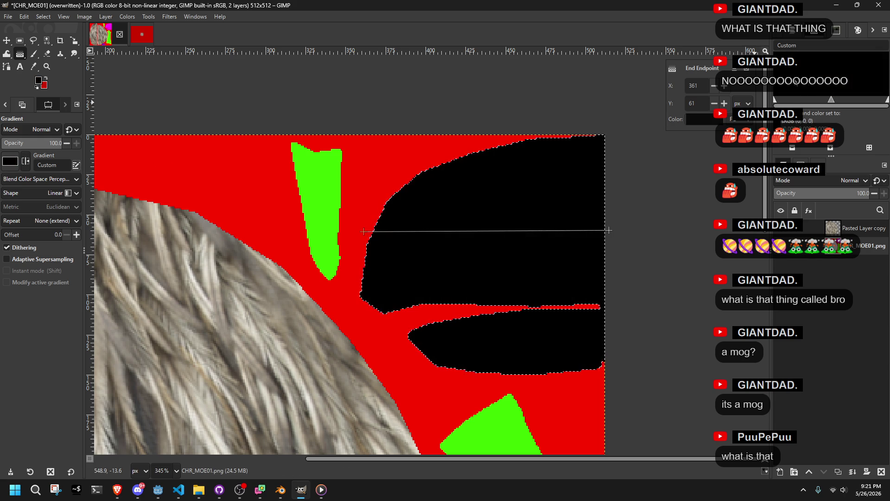
Redraw the gradient across the beak and switch it to the FG to BG (RGB) preset.
mouse_move(829, 100)
mouse_down()
mouse_move(800, 101)
mouse_move(817, 101)
mouse_up()
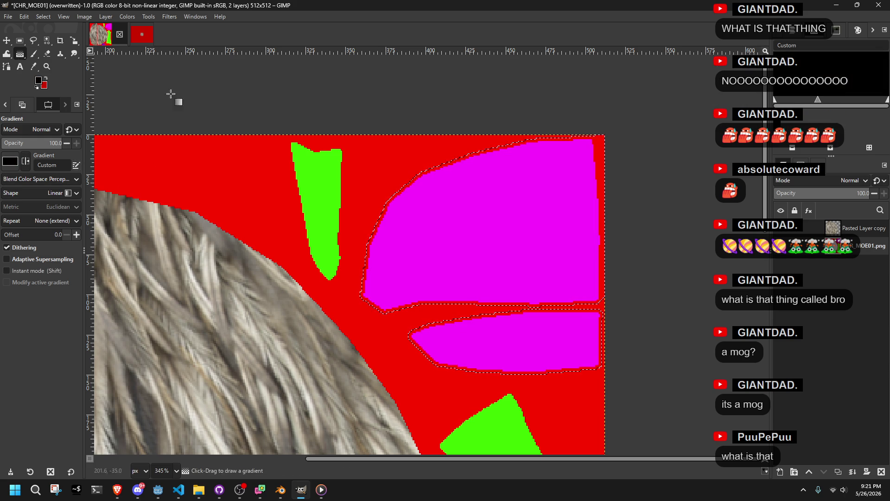
mouse_move(657, 224)
mouse_down()
mouse_move(596, 218)
mouse_move(373, 232)
mouse_move(423, 247)
mouse_move(497, 225)
mouse_move(485, 228)
mouse_up()
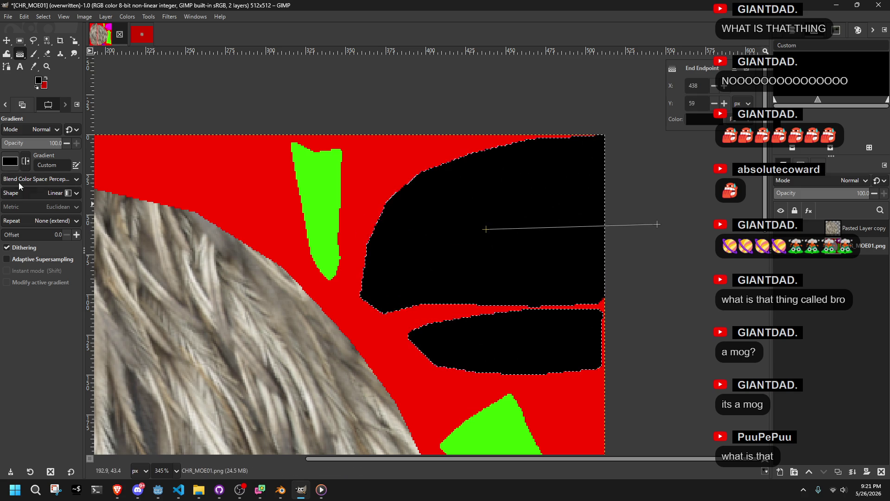
click(10, 161)
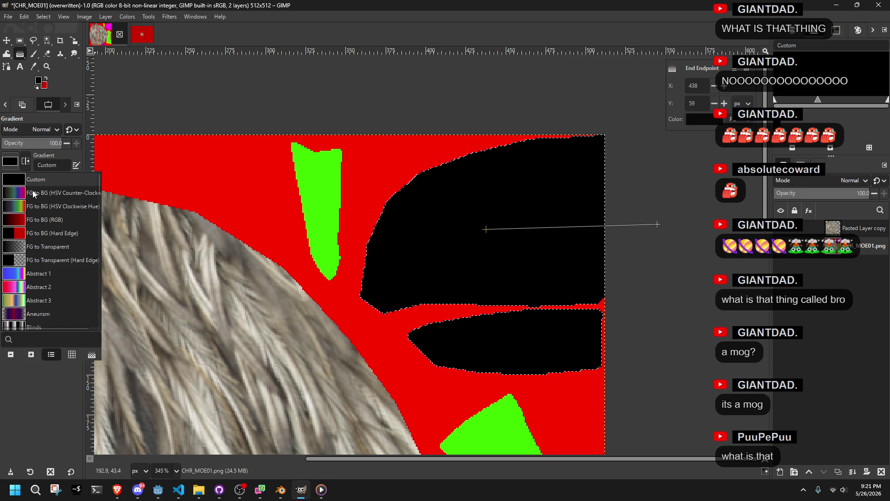
click(33, 194)
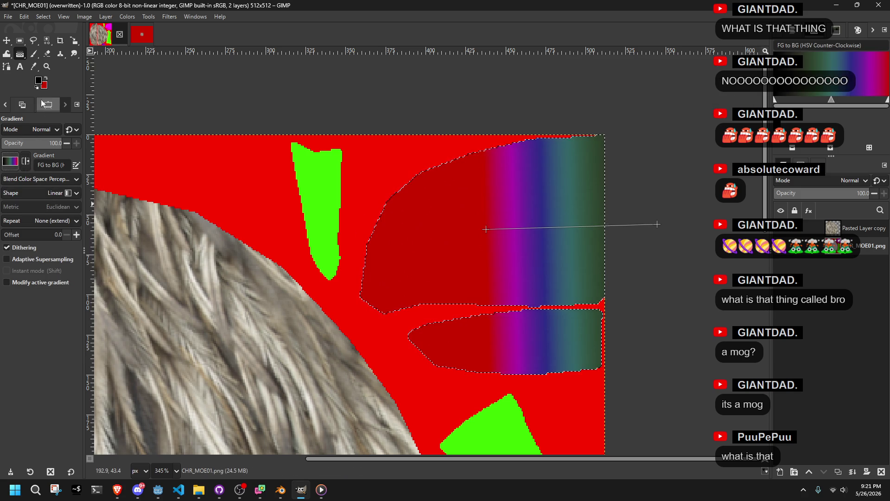
click(11, 160)
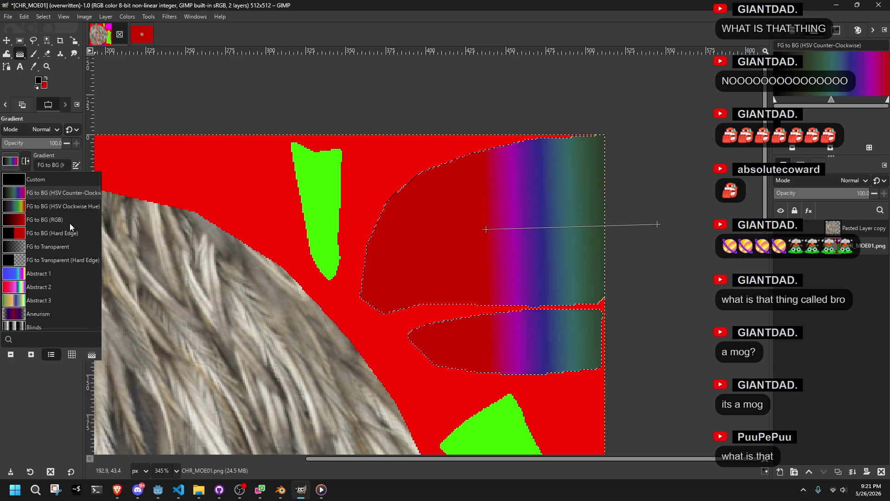
click(65, 221)
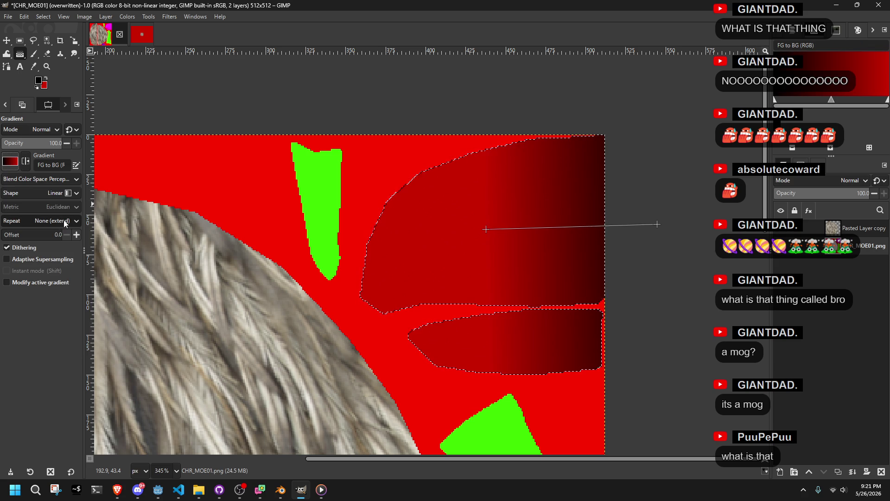
Pick new foreground and background colours and reverse the gradient across the beak.
click(39, 82)
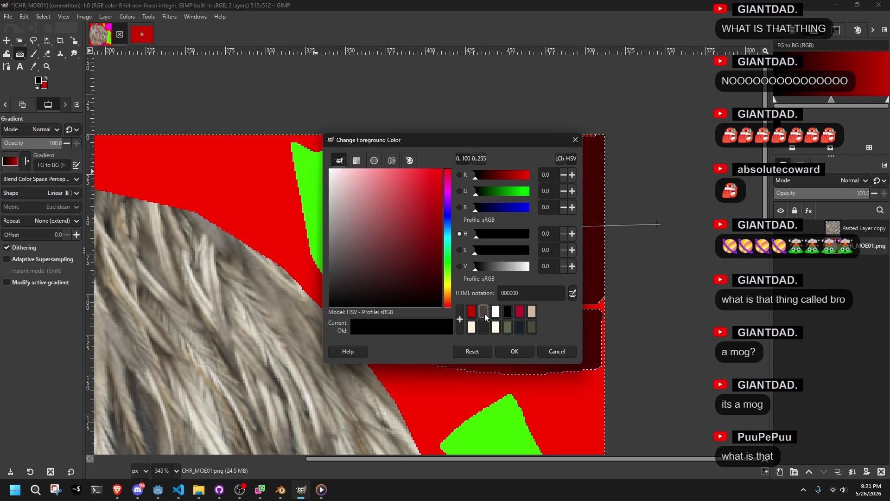
click(483, 311)
click(514, 351)
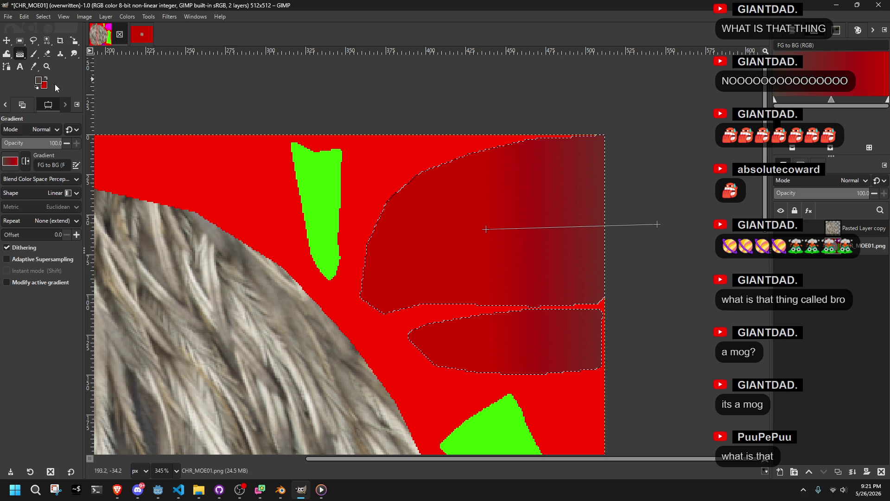
click(48, 86)
mouse_move(346, 195)
mouse_down()
mouse_move(297, 166)
mouse_move(408, 279)
mouse_move(470, 323)
mouse_up()
click(505, 354)
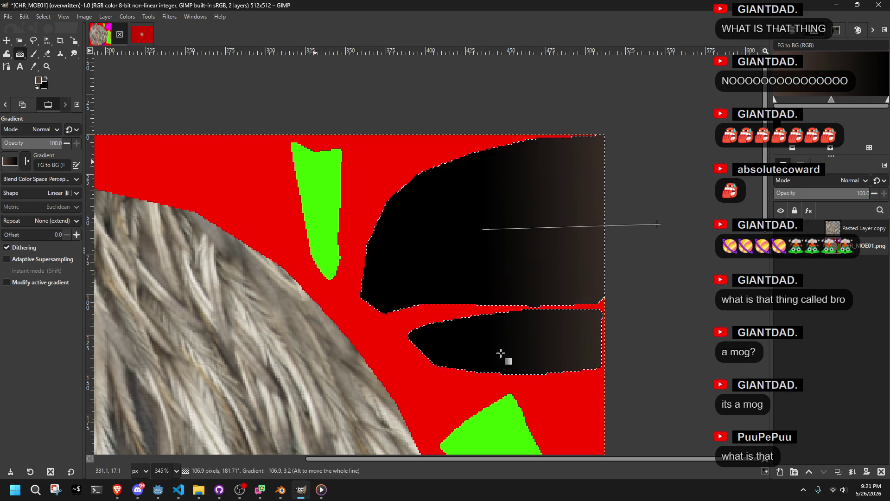
mouse_move(658, 224)
mouse_down()
mouse_move(641, 275)
mouse_move(404, 249)
mouse_move(405, 238)
mouse_up()
mouse_move(485, 230)
mouse_down()
mouse_move(671, 228)
mouse_move(663, 233)
mouse_up()
Close the video player and run the gradient diagonally from top right to lower left.
key(super+e)
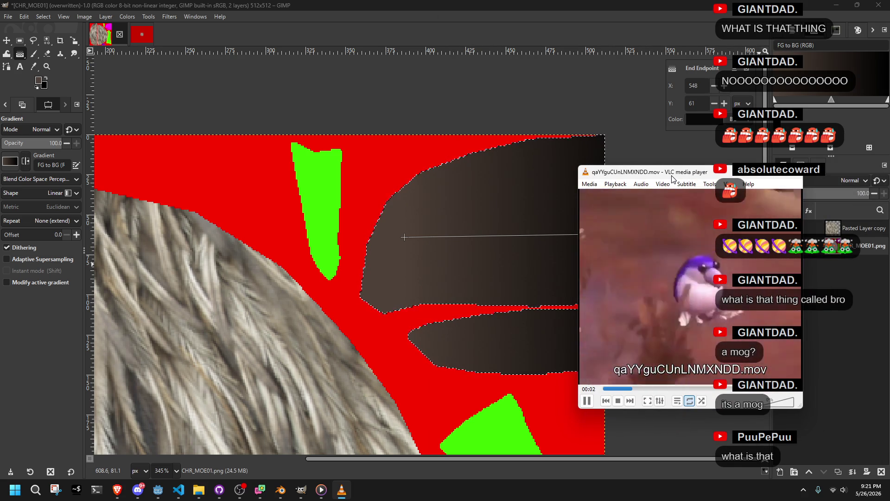
drag(671, 178, 690, 175)
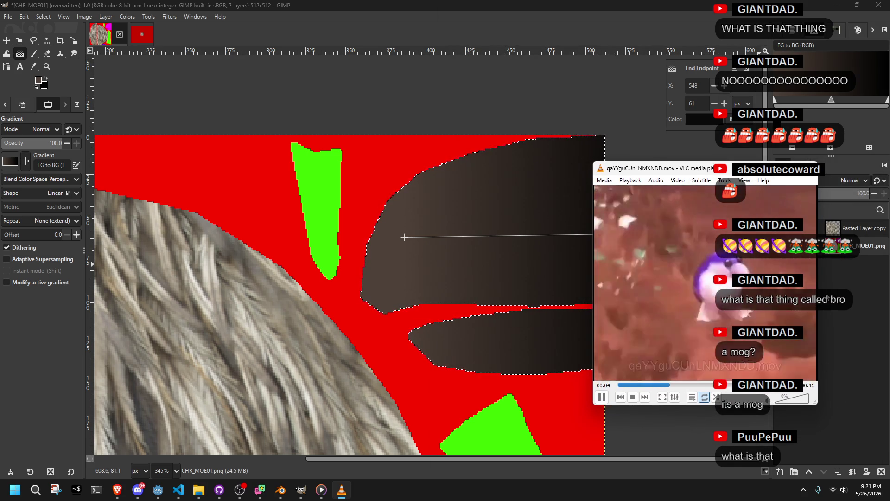
key(ctrl+q)
drag(406, 237, 571, 170)
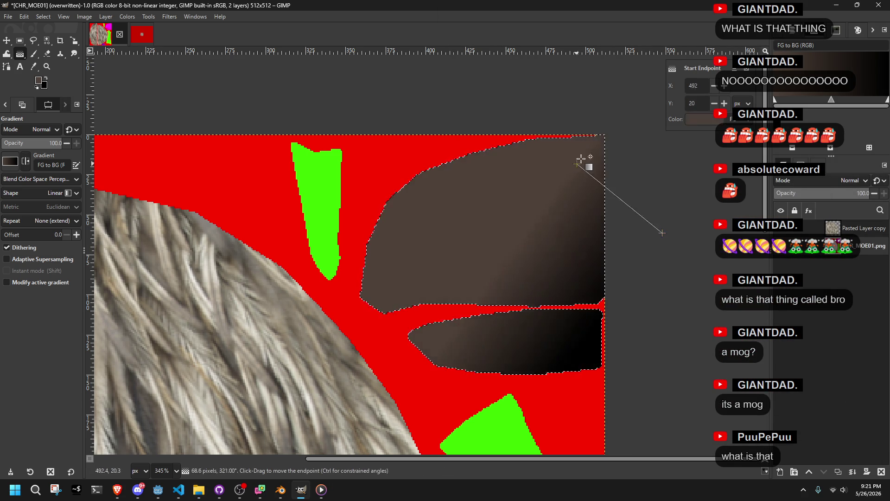
drag(617, 123, 633, 121)
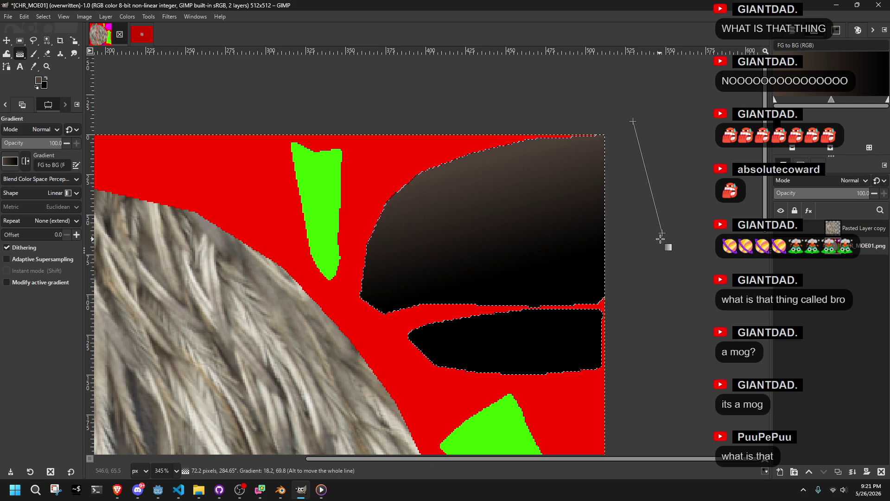
drag(660, 239, 518, 309)
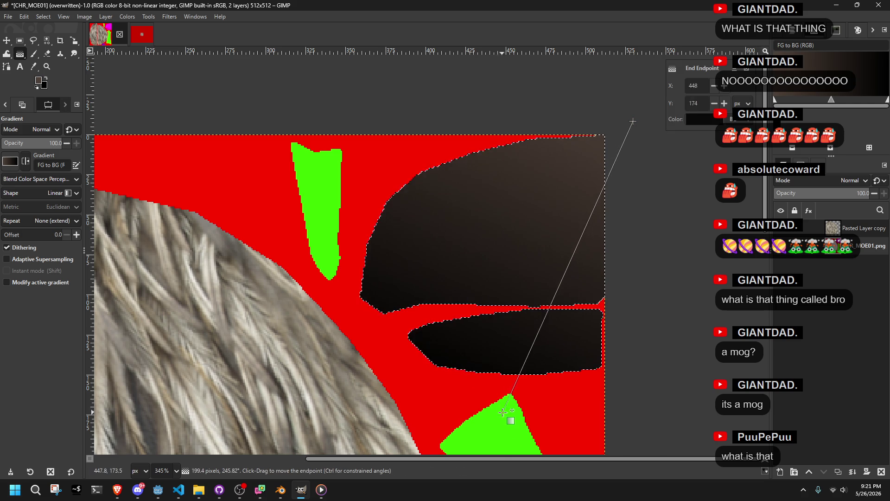
drag(378, 480, 468, 403)
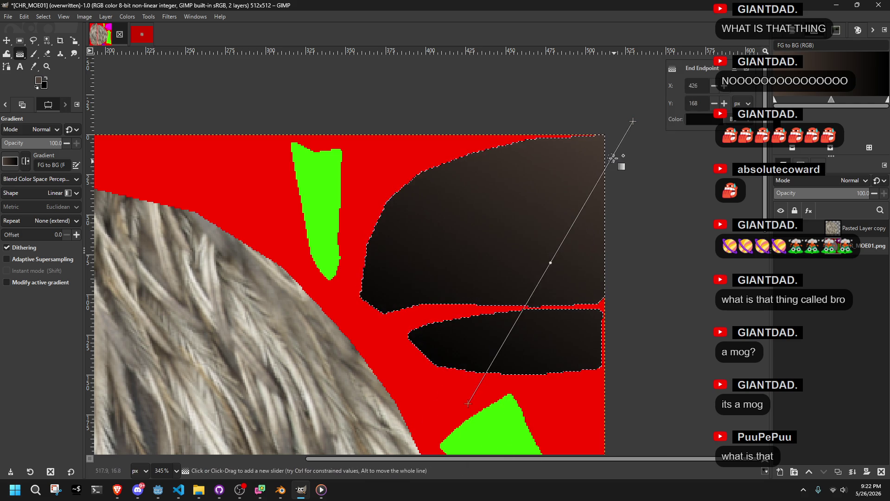
click(633, 121)
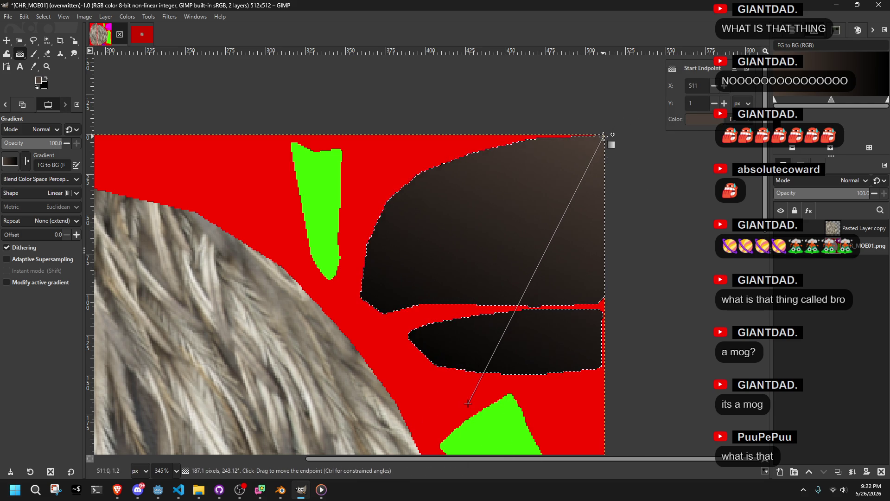
drag(469, 404, 369, 466)
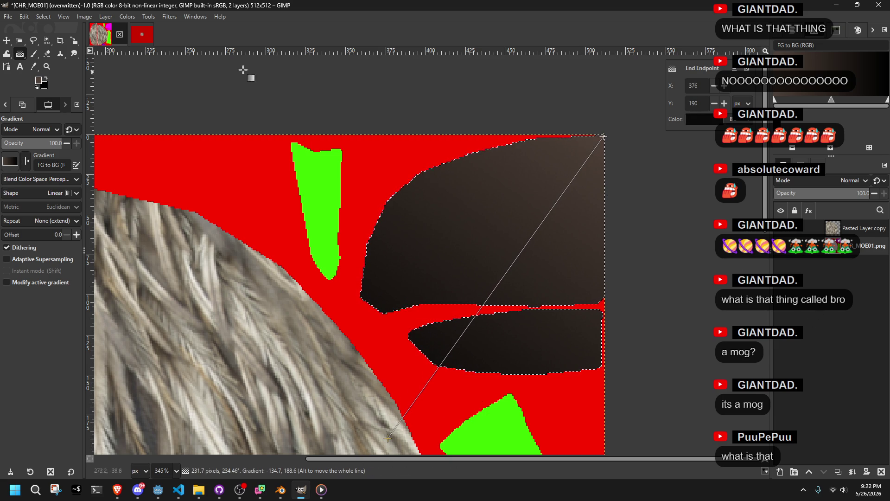
Make Pasted Layer copy active and restore the beak-region selection.
click(850, 234)
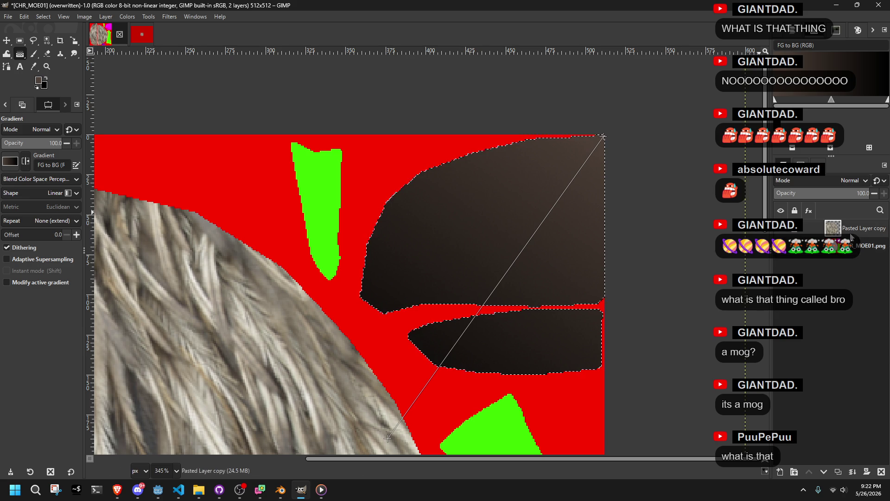
key(ctrl+a)
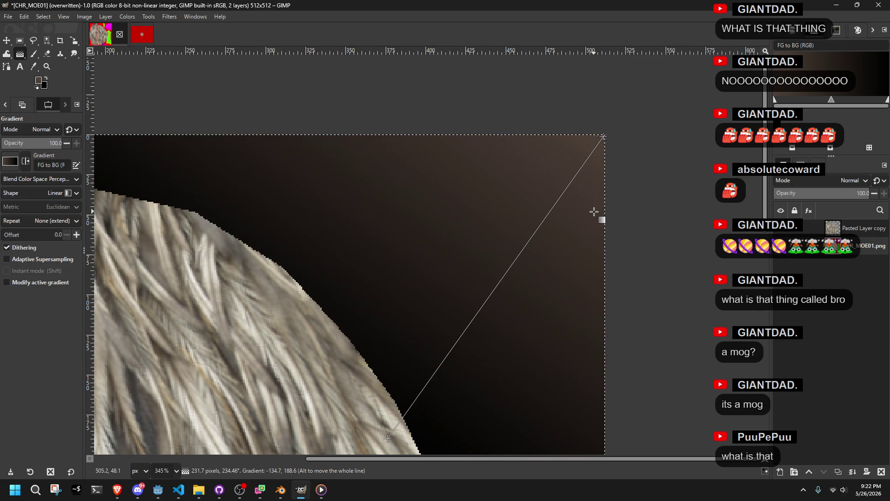
key(ctrl+z)
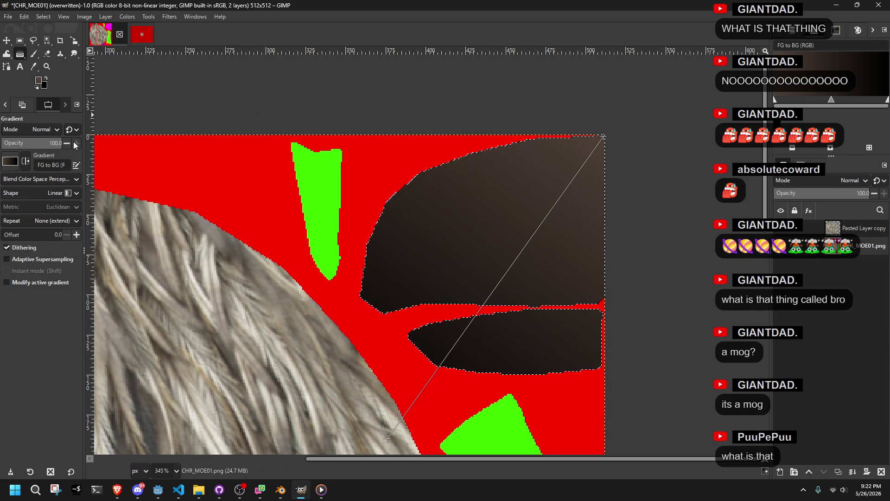
Apply HSV Noise with raised saturation and value to the beak regions.
click(35, 56)
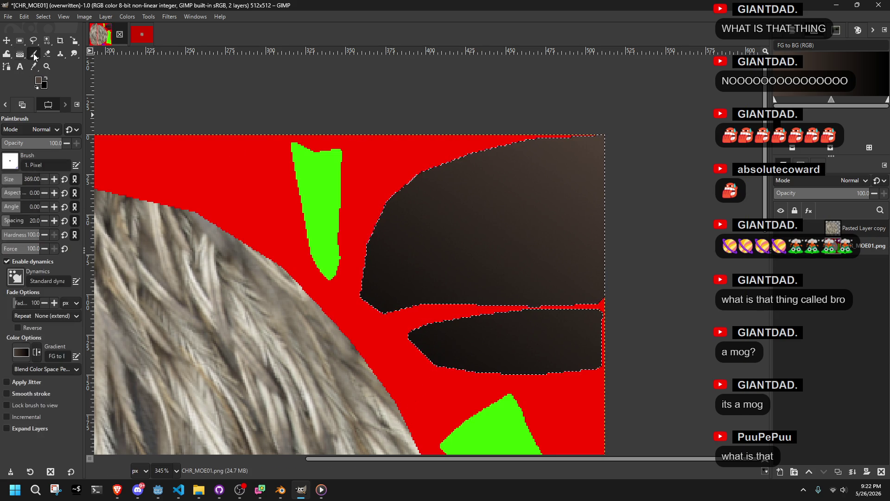
scroll(473, 254, up, 3)
scroll(461, 258, down, 2)
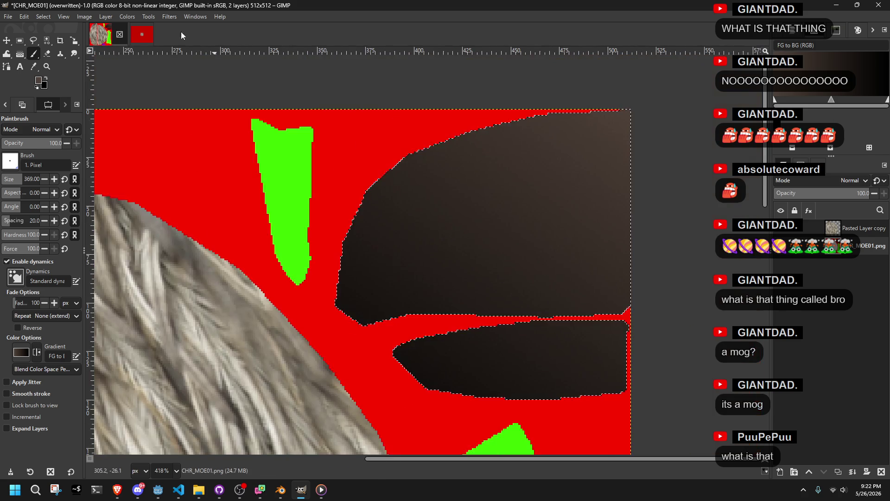
click(152, 16)
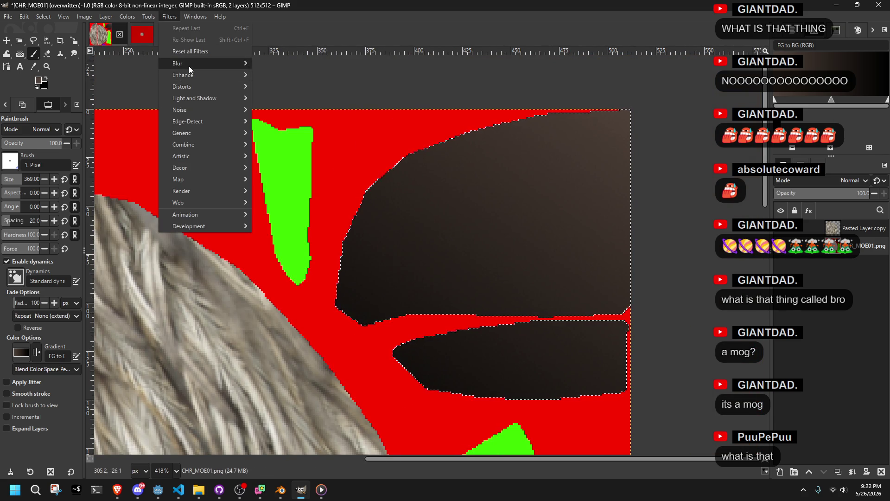
mouse_move(189, 67)
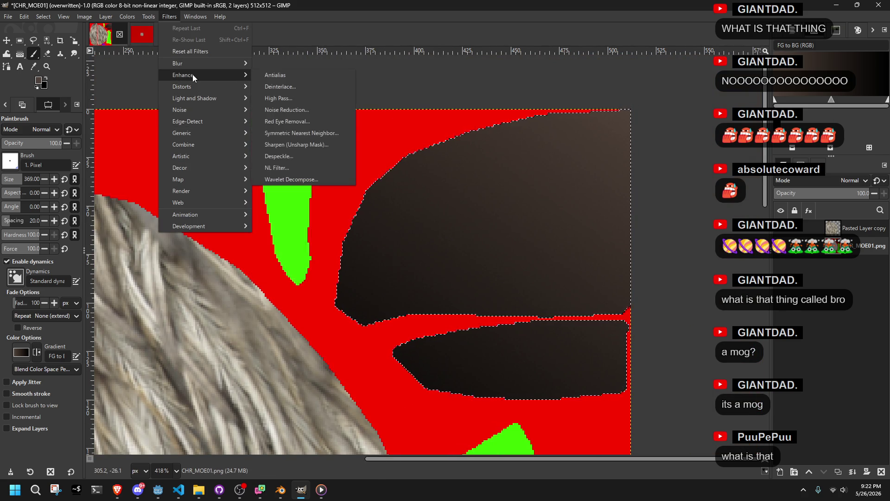
mouse_move(195, 110)
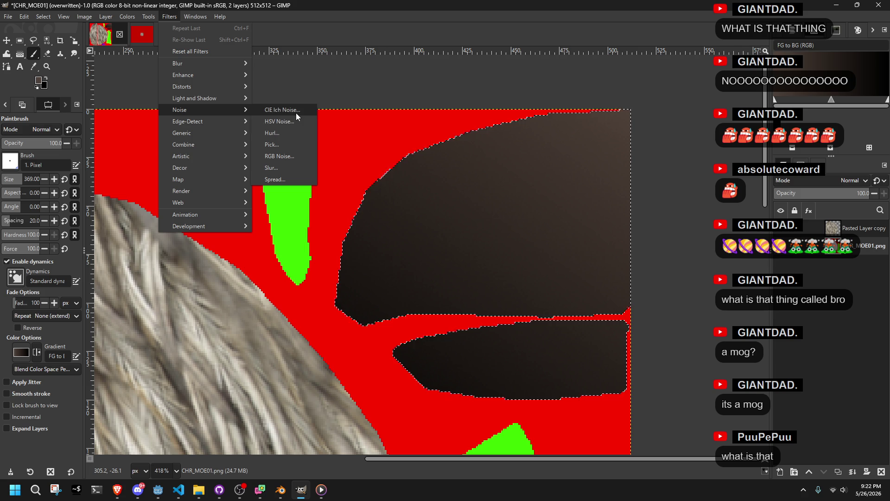
click(280, 125)
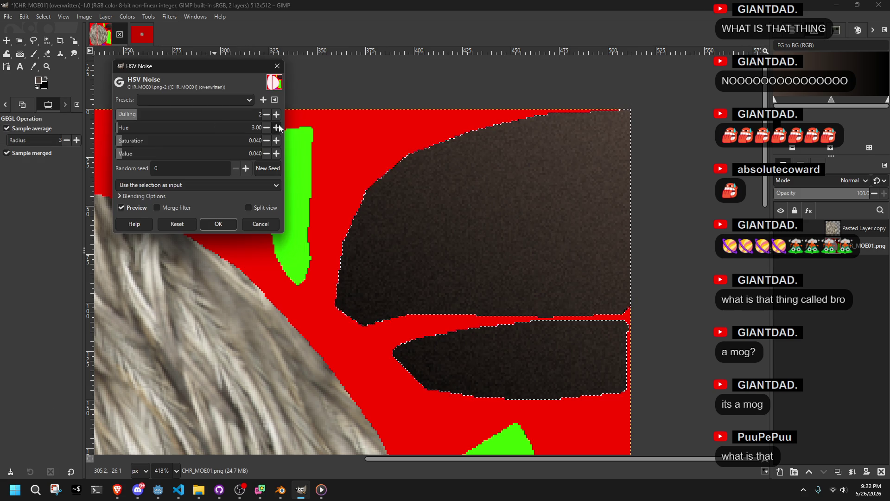
mouse_move(145, 113)
mouse_down()
mouse_move(207, 117)
mouse_move(135, 117)
mouse_move(126, 132)
mouse_move(234, 128)
mouse_move(139, 129)
mouse_move(215, 141)
mouse_move(177, 144)
mouse_up()
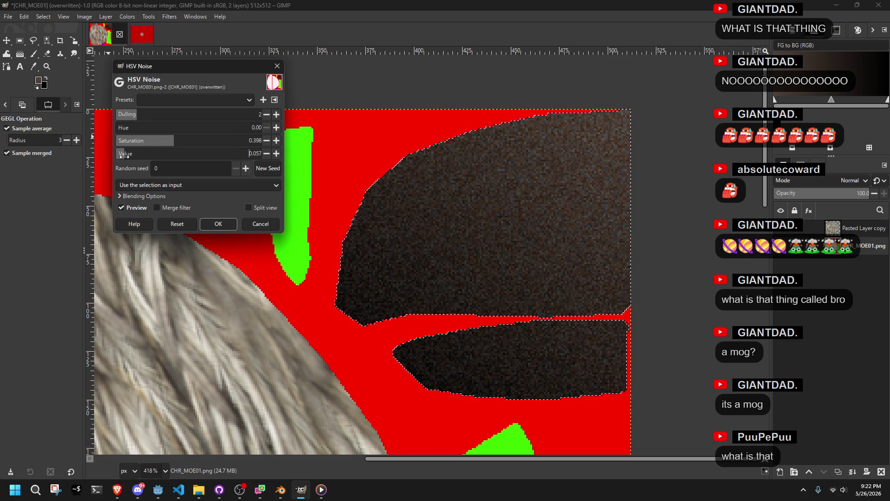
click(218, 223)
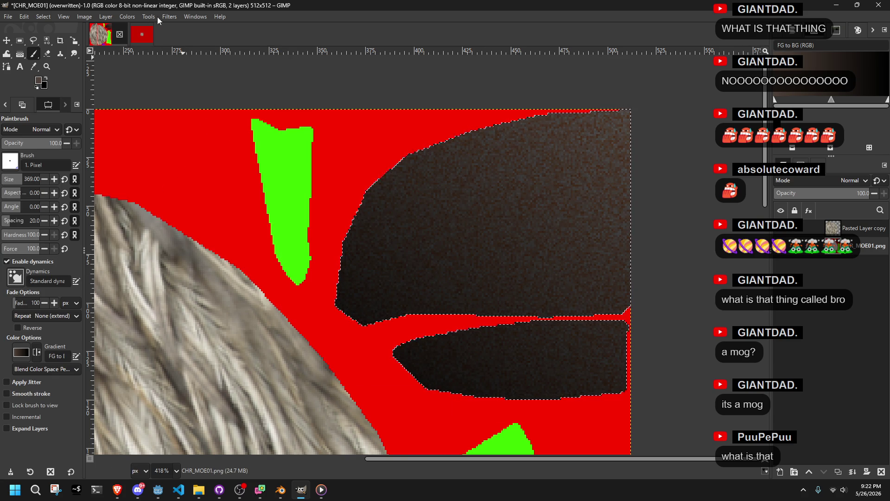
Reopen the recently used Gaussian Blur to preview it at 7.51 on the beak.
click(171, 16)
mouse_move(195, 76)
click(289, 89)
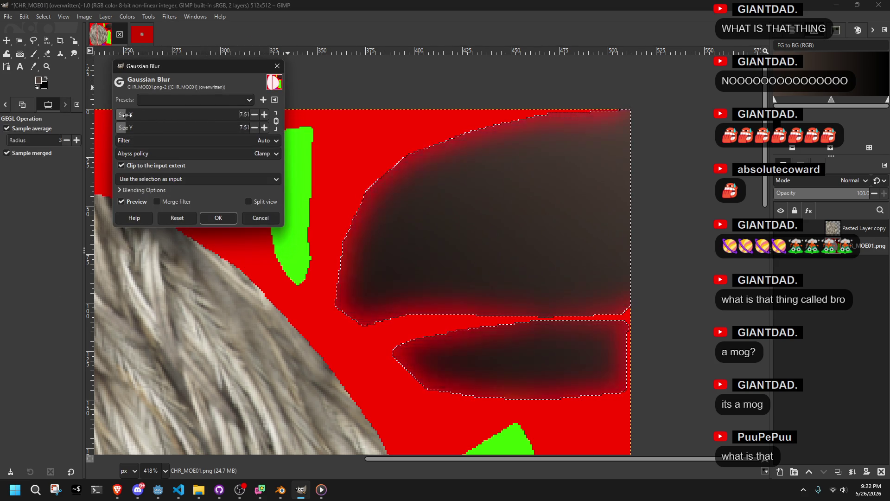
Try Gaussian Blur and Focus Blur on the beak selection, cancelling both.
drag(126, 116, 117, 121)
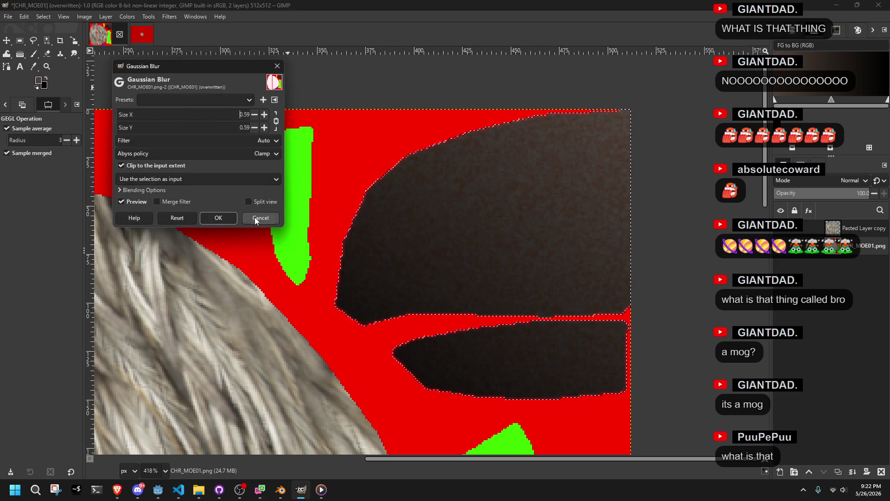
click(260, 218)
click(169, 16)
mouse_move(239, 79)
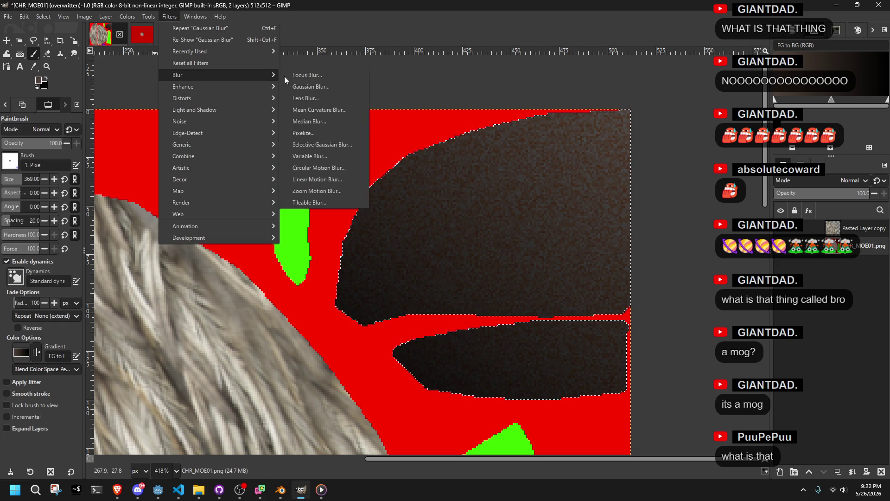
click(310, 75)
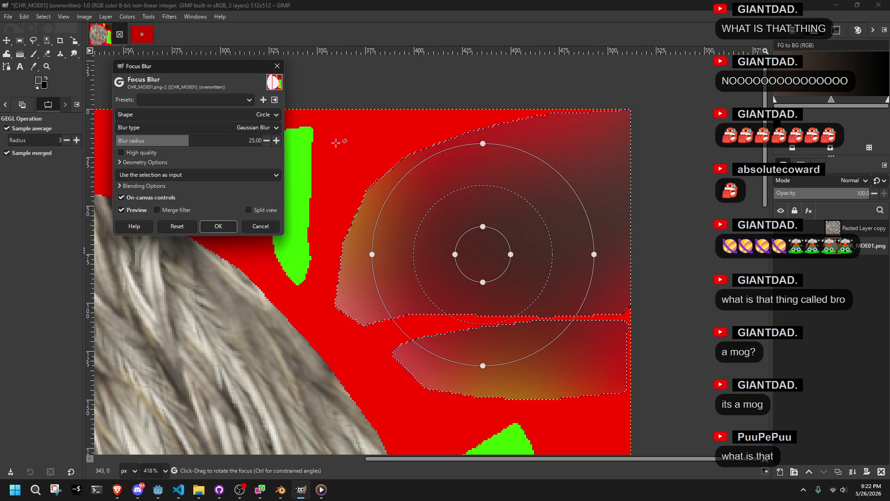
click(260, 226)
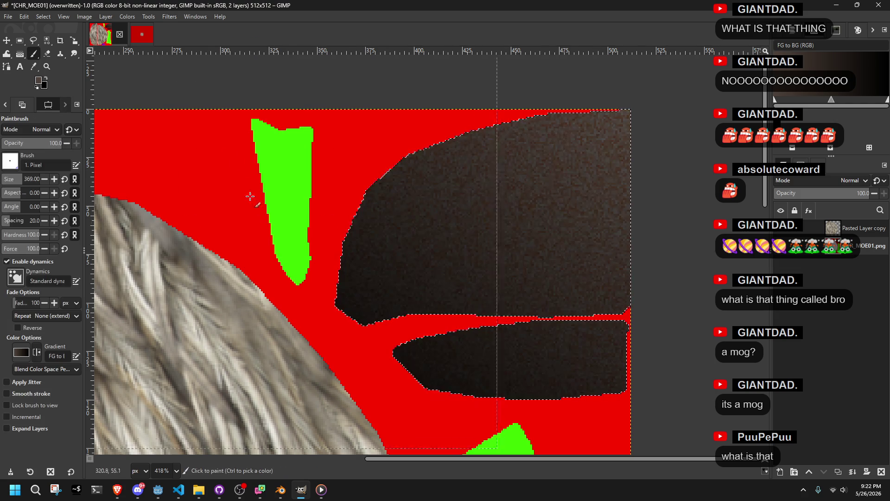
scroll(412, 187, up, 2)
scroll(406, 201, down, 3)
scroll(406, 202, down, 2)
scroll(408, 205, up, 2)
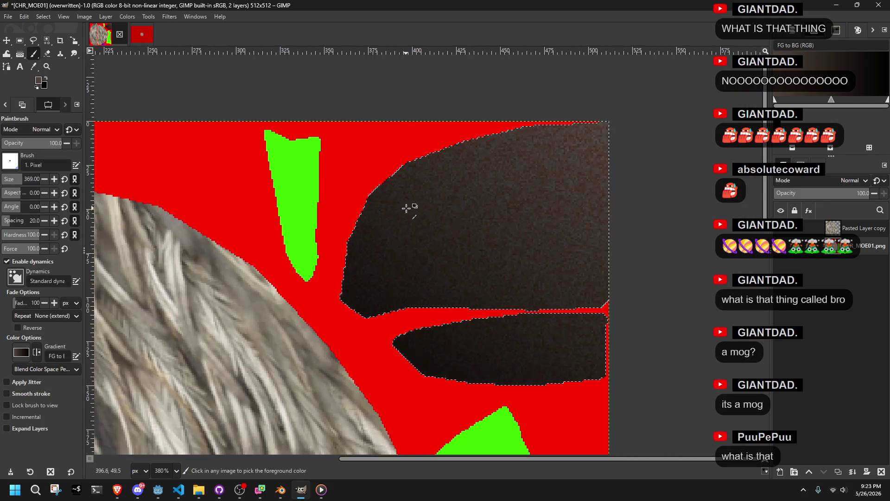
Apply Filters > Artistic > Waterpixels at superpixel size 8 to the beak selection.
click(170, 16)
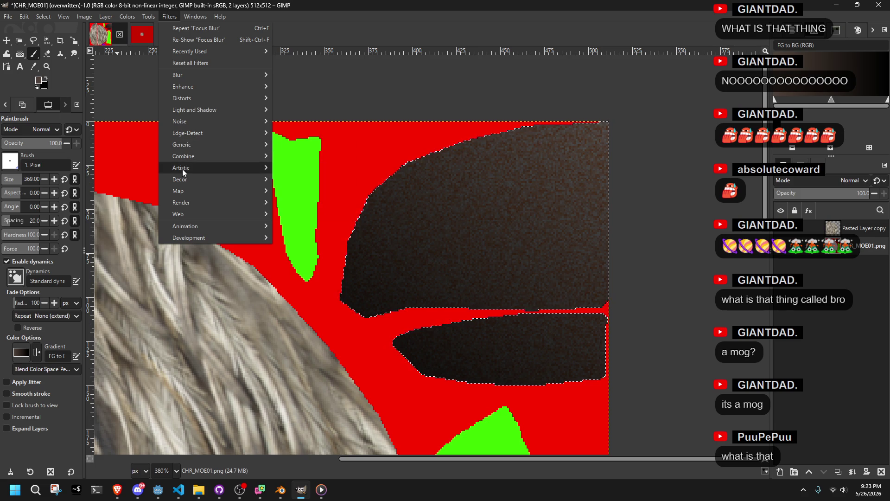
mouse_move(183, 169)
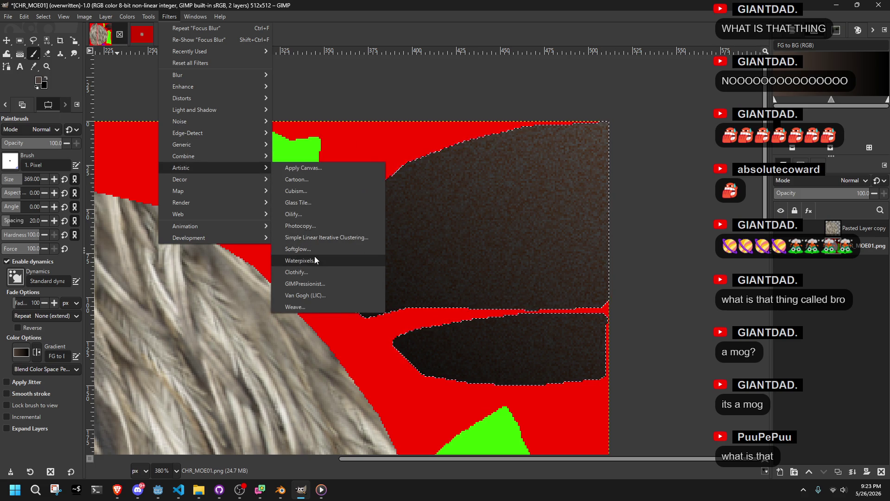
click(315, 259)
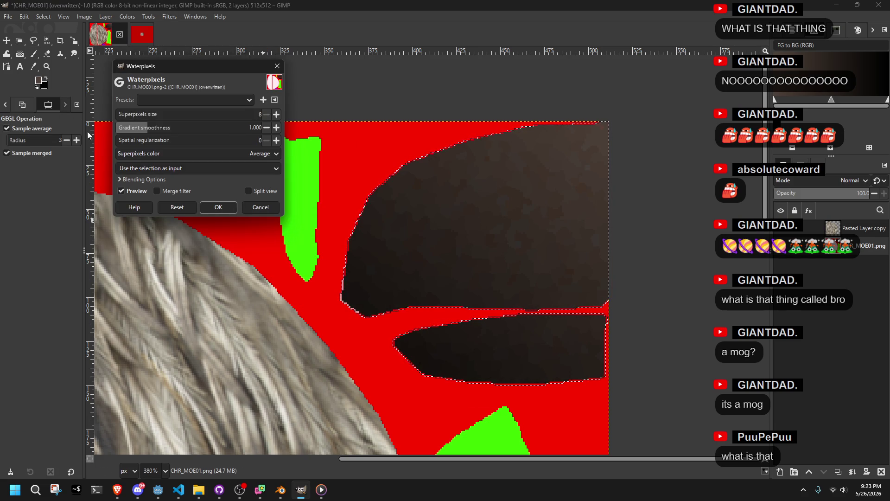
click(228, 204)
scroll(431, 195, up, 5)
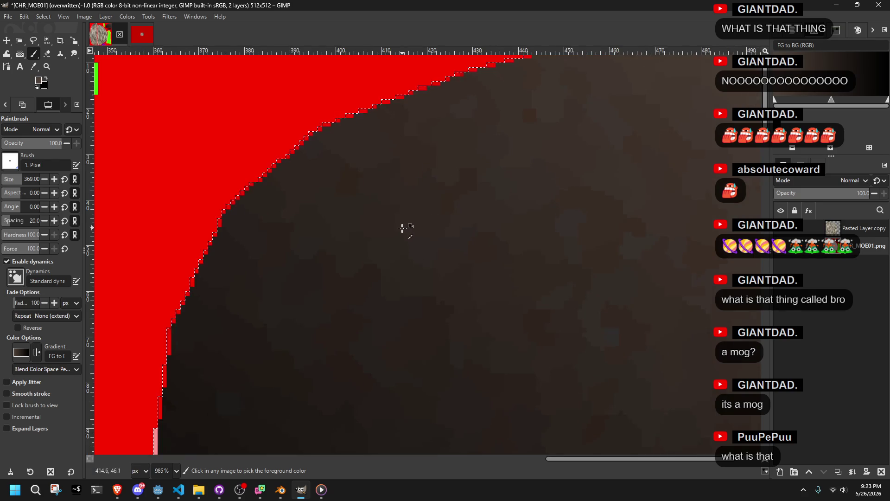
Add the rest of the dark beak region to the selection with Select by Color.
scroll(402, 228, down, 3)
scroll(332, 201, up, 4)
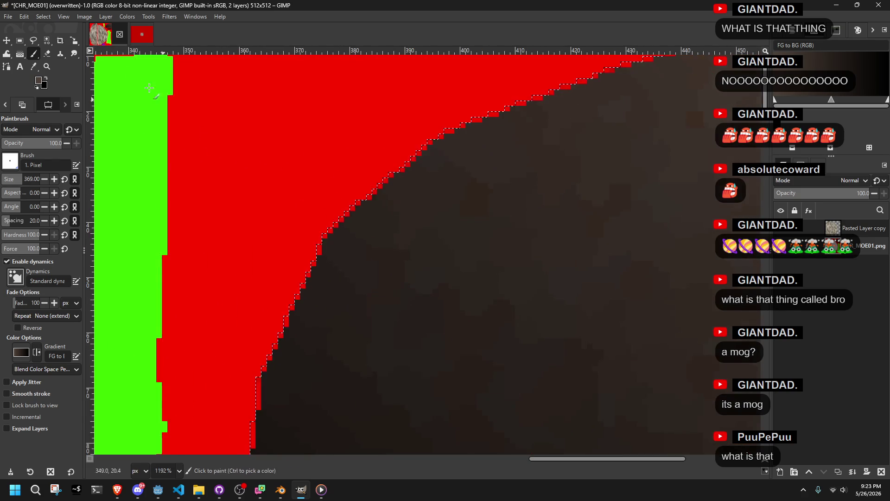
click(47, 40)
scroll(325, 251, up, 2)
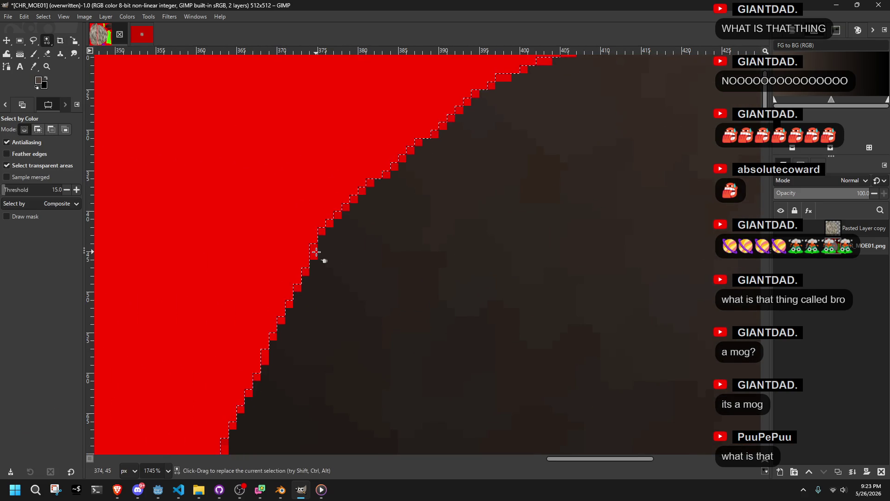
scroll(316, 252, down, 9)
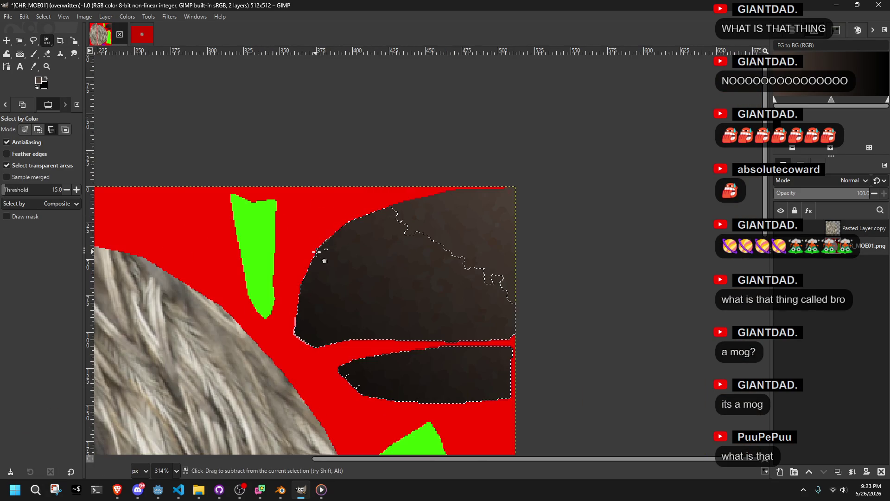
scroll(318, 252, up, 4)
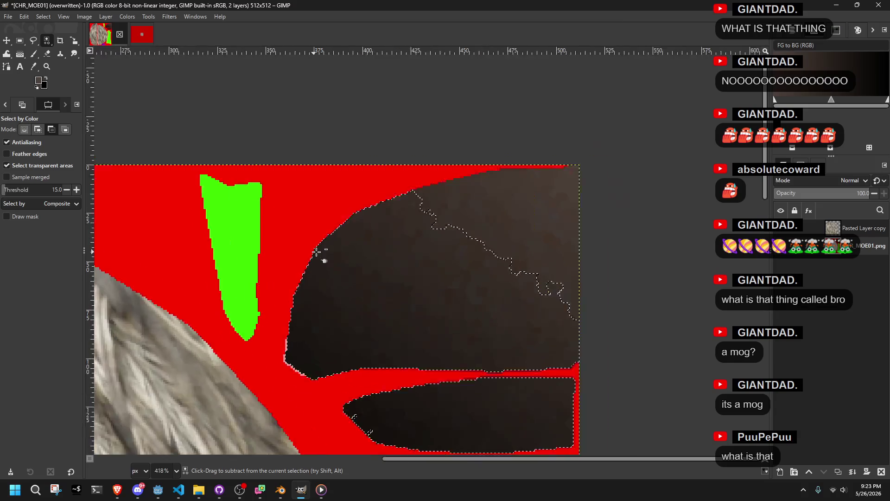
click(317, 252)
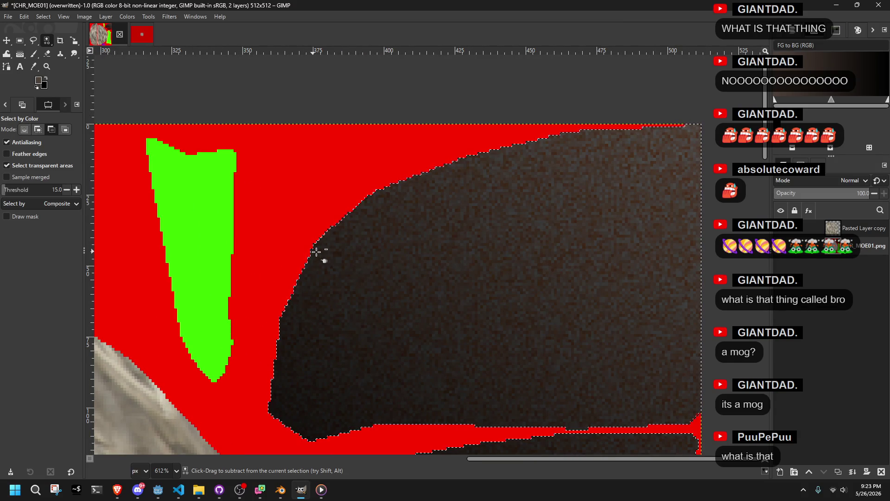
scroll(317, 252, up, 5)
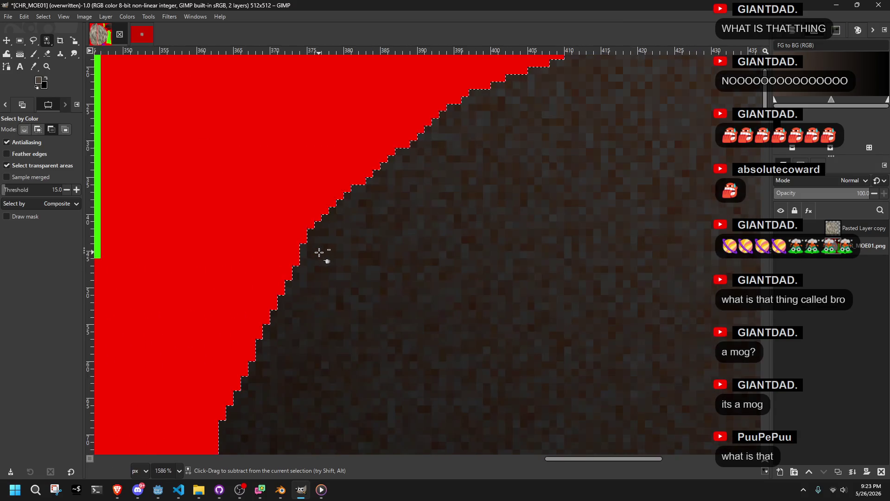
scroll(319, 252, down, 6)
Overwrite CHR_MOE01.png, then reload it in Blender and orbit to inspect the beak.
click(8, 16)
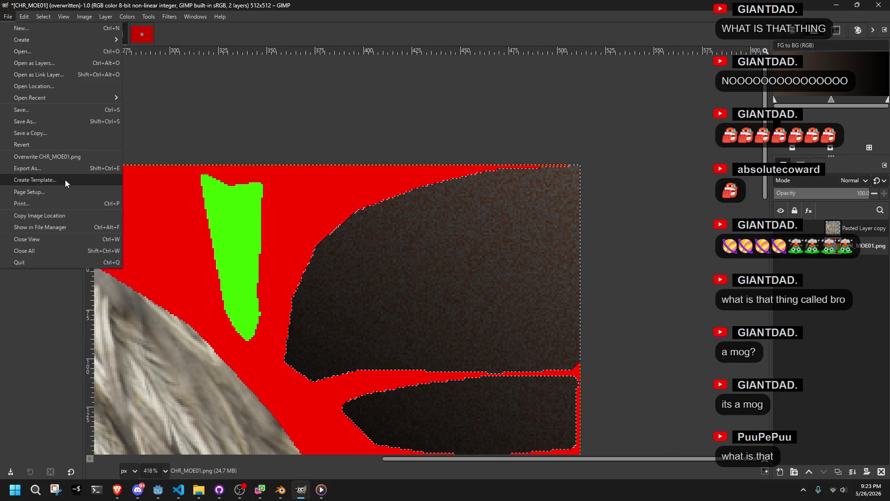
click(51, 157)
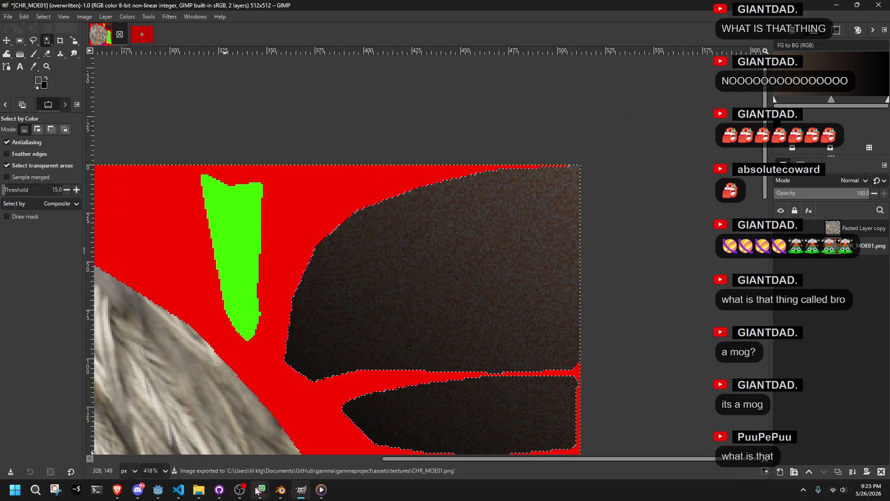
click(278, 495)
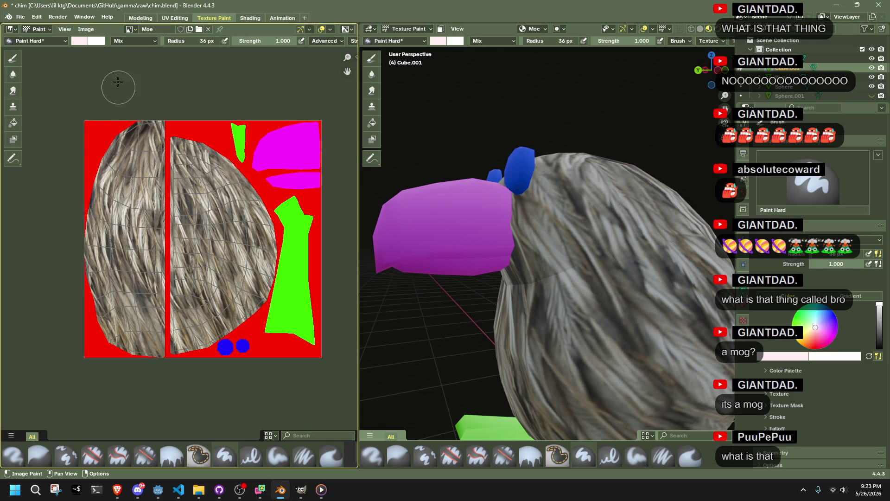
click(86, 28)
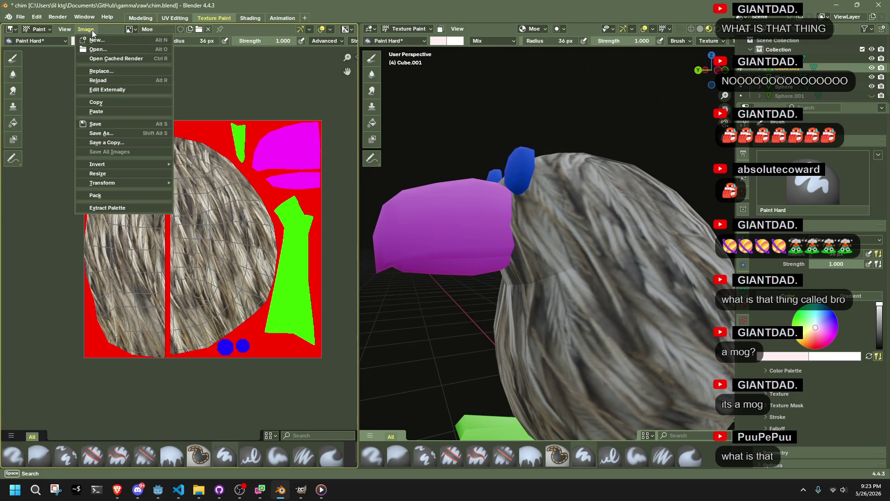
click(98, 80)
mouse_move(493, 229)
mouse_down()
mouse_move(646, 276)
mouse_move(690, 255)
mouse_move(620, 239)
mouse_move(579, 241)
mouse_move(621, 239)
mouse_up()
Back in GIMP, draw a diagonal gradient across the beak regions.
key(alt+Tab)
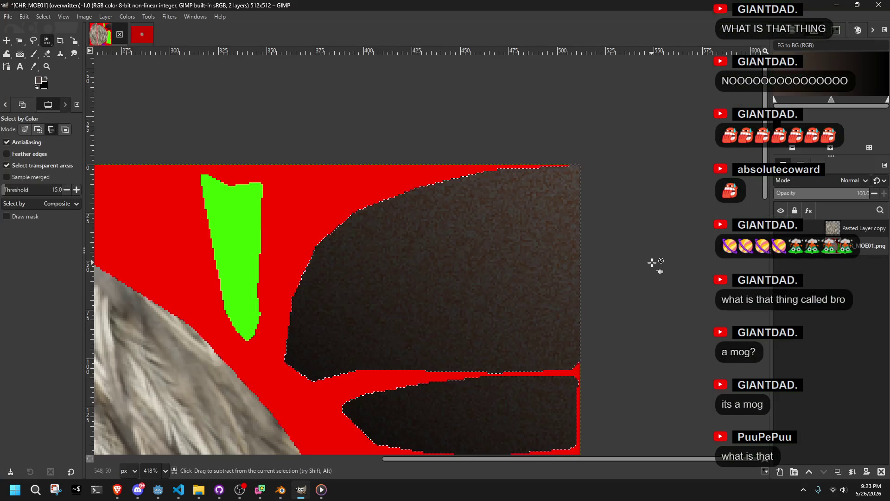
key(ctrl+z)
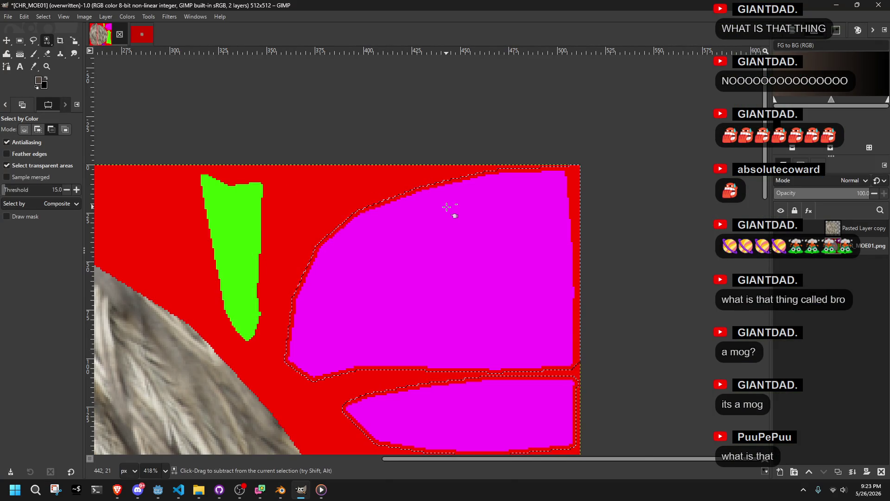
key(ctrl+y)
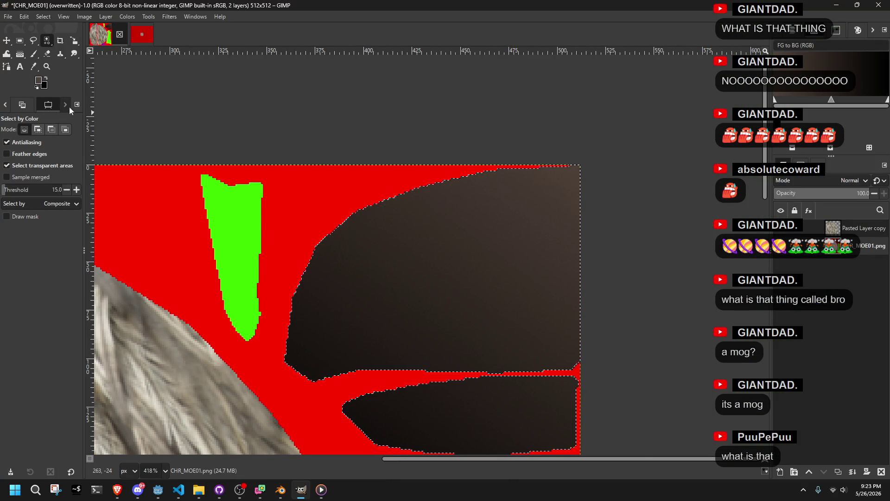
click(20, 54)
mouse_move(579, 166)
mouse_down()
mouse_move(388, 399)
mouse_move(350, 420)
mouse_move(344, 391)
mouse_up()
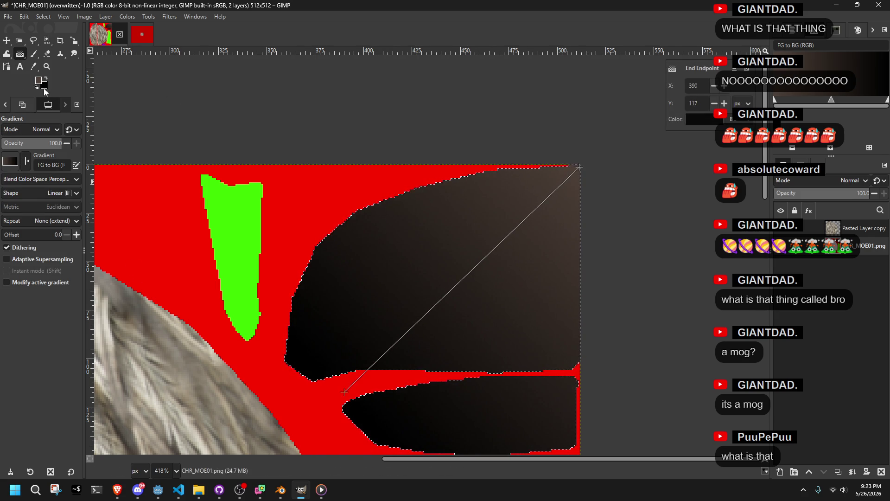
Set the gradient's foreground to a lighter taupe and its background to deep brown.
click(39, 80)
drag(360, 258, 346, 227)
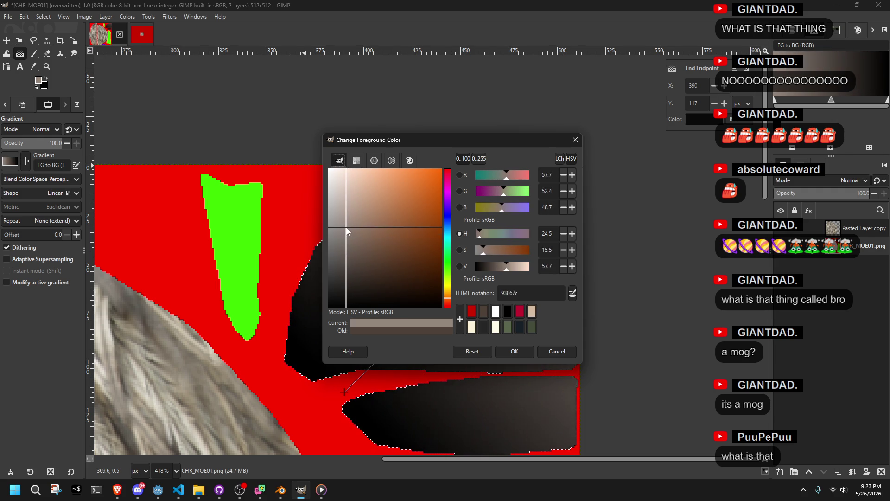
click(515, 352)
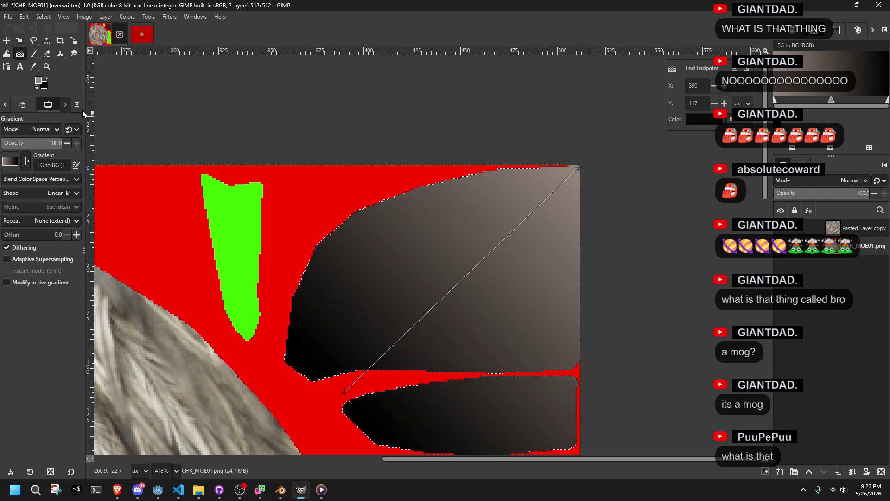
click(45, 87)
click(483, 315)
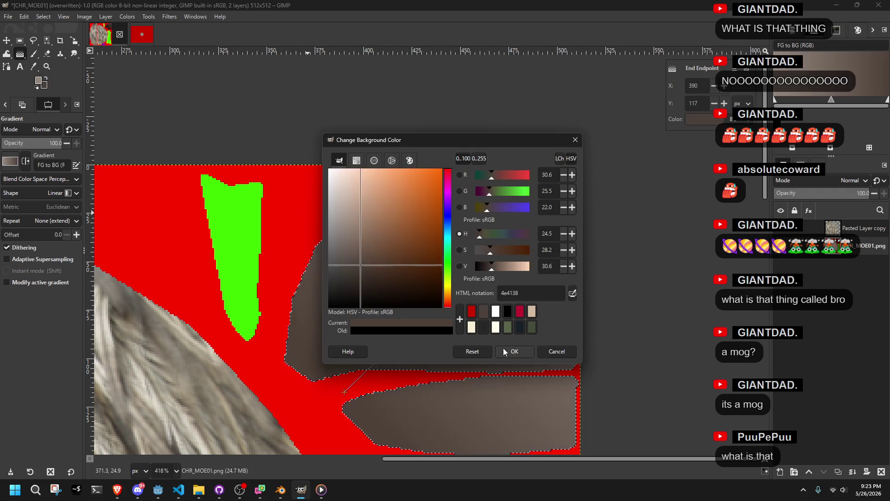
click(507, 349)
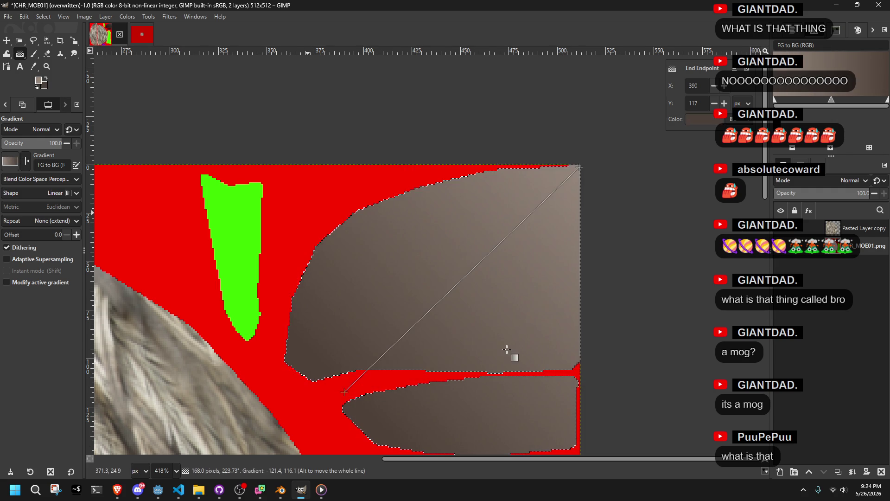
click(45, 86)
mouse_move(357, 277)
mouse_down()
mouse_move(366, 288)
mouse_move(425, 285)
mouse_up()
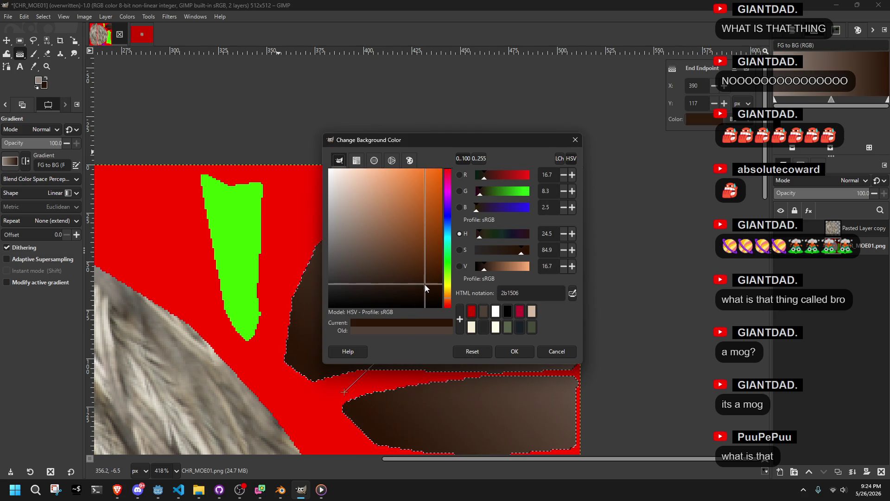
click(514, 351)
Commit the brown gradient fill, overwrite CHR_MOE01.png, and return to Blender.
ctrl+scroll(538, 296, down, 2)
key(Return)
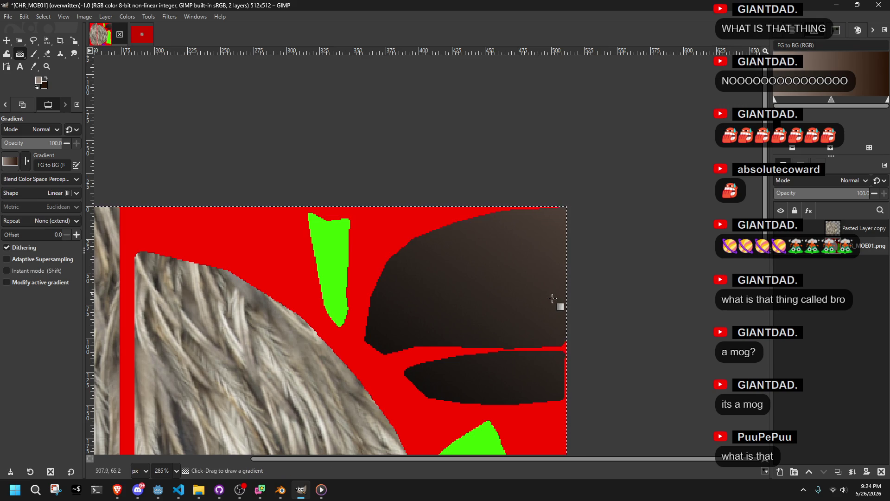
ctrl+scroll(549, 301, up, 2)
shift+drag(469, 268, 439, 264)
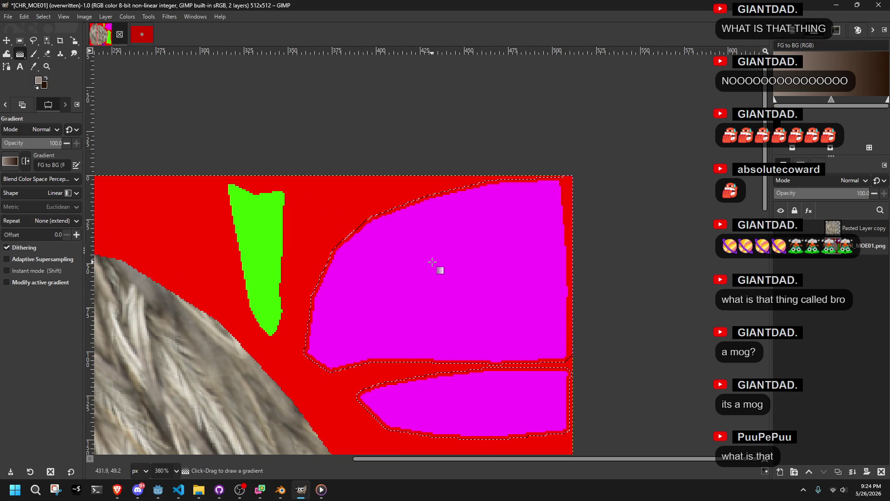
key(ctrl+z)
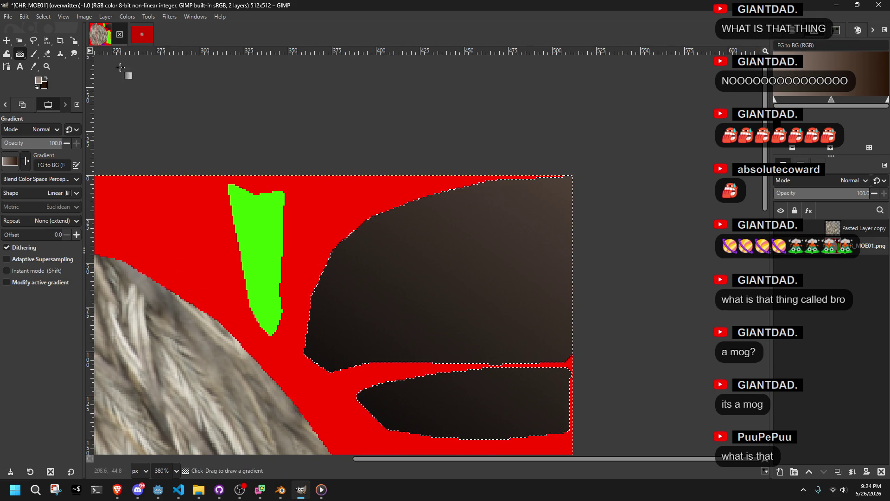
click(10, 17)
click(60, 157)
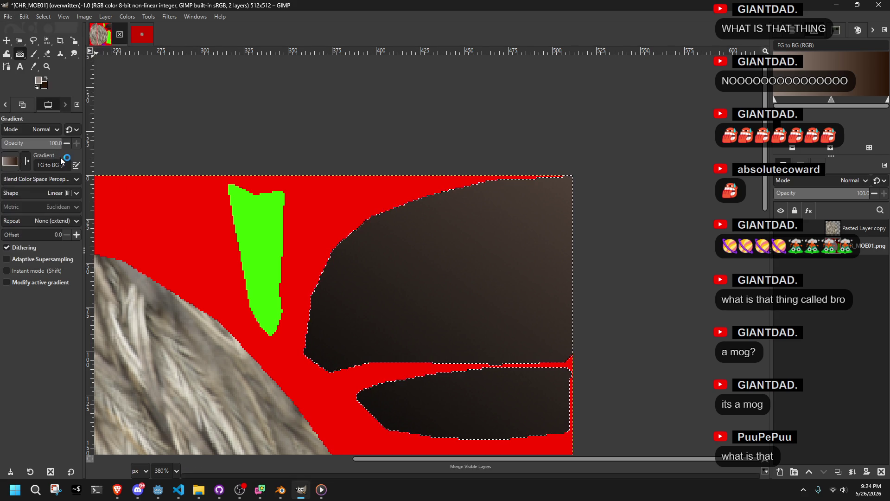
key(alt+Tab)
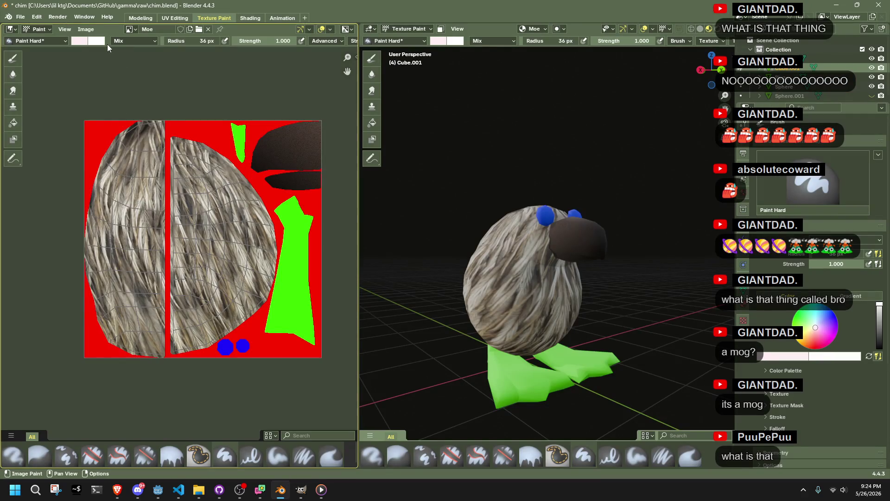
Reload the updated CHR_MOE01 texture in Blender and orbit to view the beak.
click(85, 29)
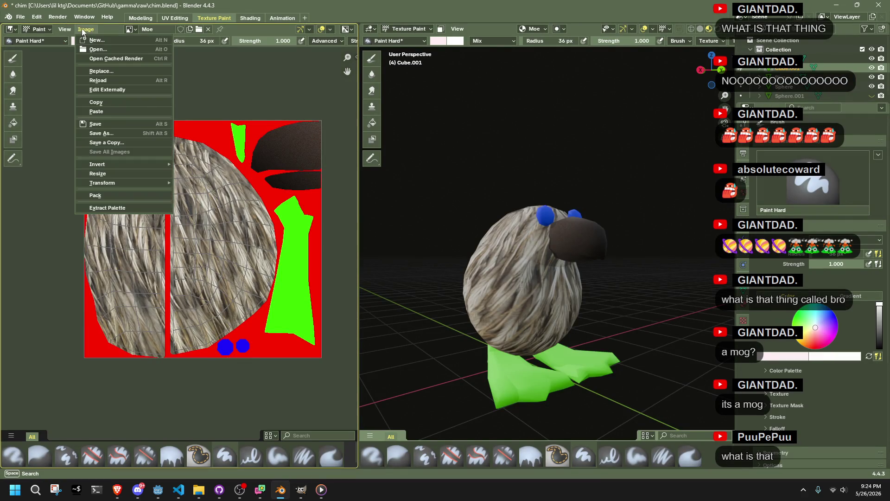
click(101, 83)
scroll(546, 302, up, 5)
drag(547, 301, 572, 310)
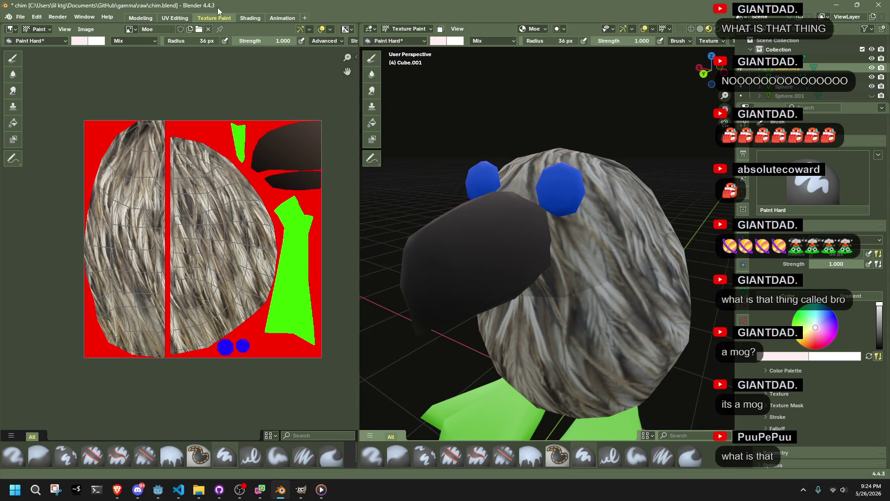
Lower the Principled BSDF IOR Level, save chim.blend, and show the Texture Paint workspace.
click(246, 17)
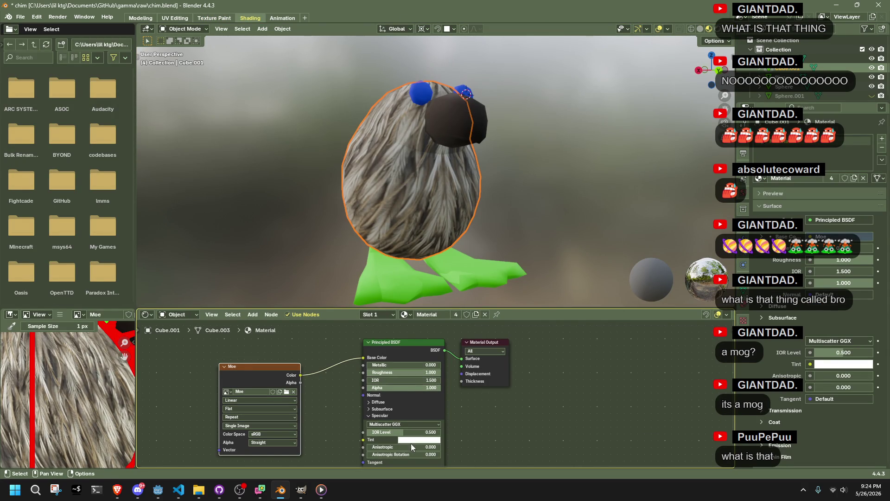
drag(396, 436, 367, 436)
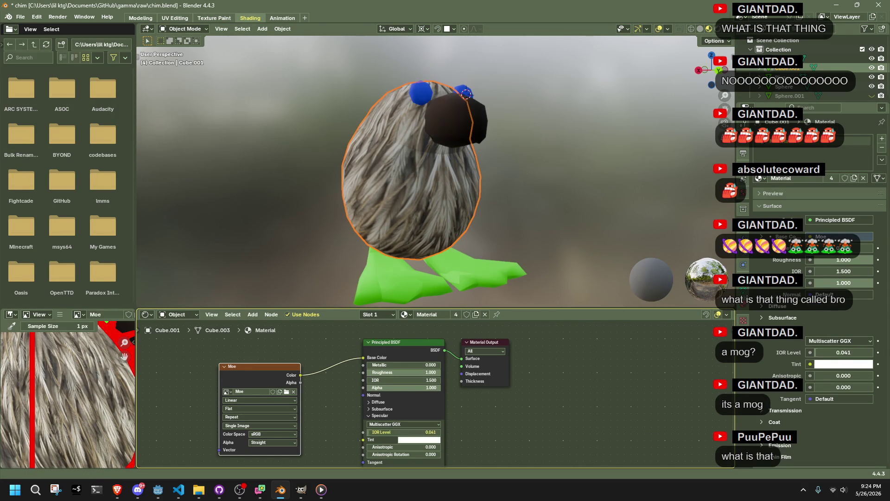
key(ctrl+s)
click(213, 18)
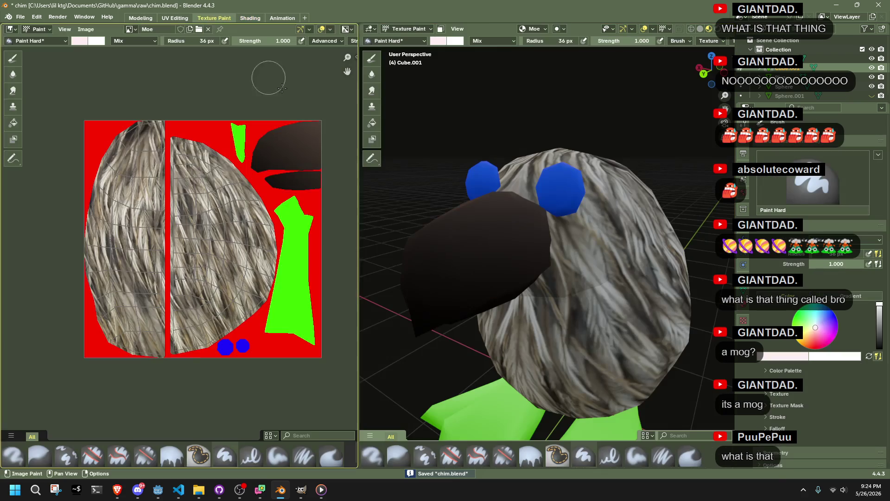
scroll(488, 276, up, 3)
mouse_move(488, 276)
mouse_down()
mouse_move(680, 265)
mouse_move(504, 273)
mouse_up()
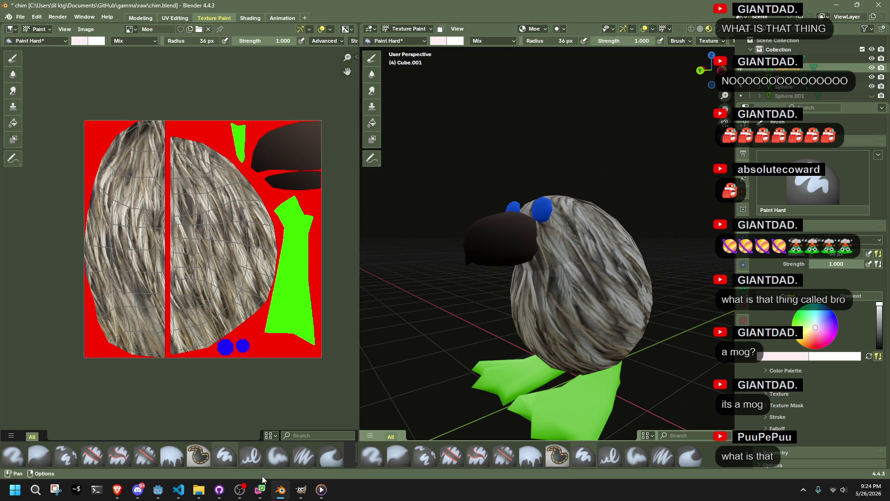
drag(524, 325, 579, 335)
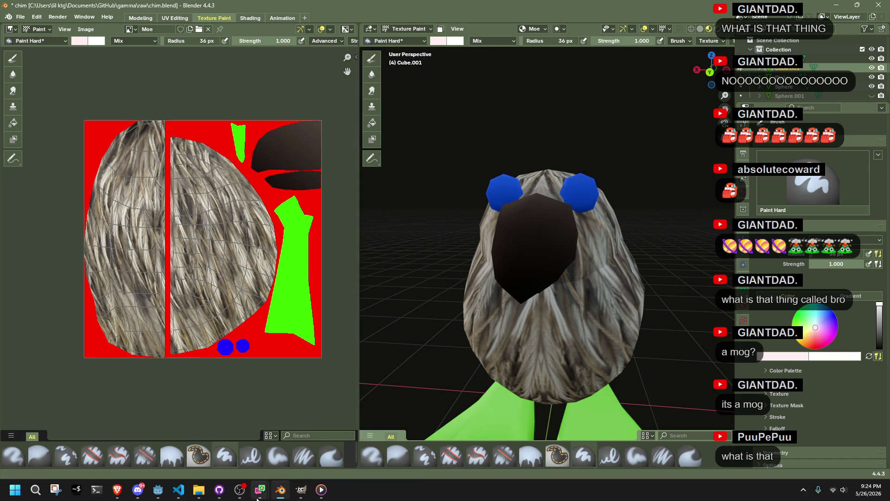
mouse_move(585, 291)
mouse_down()
mouse_move(715, 293)
mouse_move(532, 328)
mouse_move(563, 265)
mouse_up()
drag(206, 195, 225, 273)
drag(534, 320, 621, 315)
key(ctrl+z)
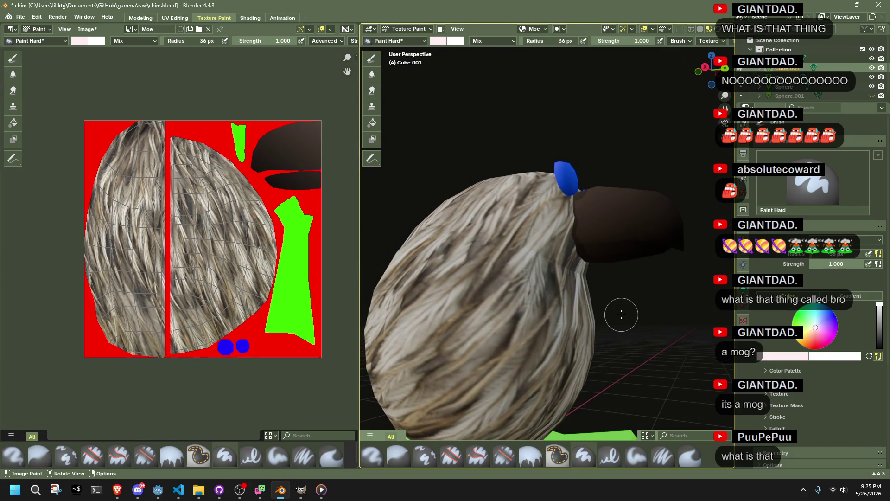
mouse_move(567, 222)
mouse_down()
mouse_move(544, 225)
mouse_move(493, 298)
mouse_move(488, 402)
mouse_move(594, 332)
mouse_move(570, 336)
mouse_up()
mouse_move(445, 360)
mouse_down()
mouse_move(524, 419)
mouse_move(558, 420)
mouse_up()
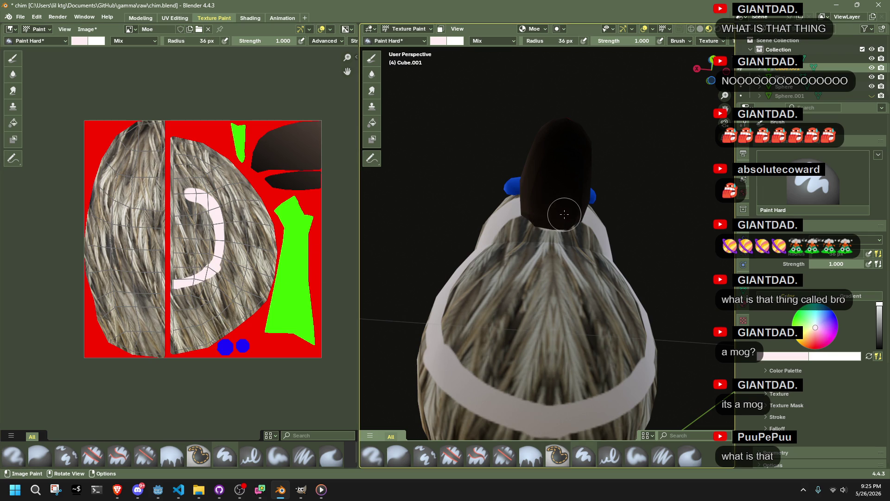
mouse_move(549, 217)
mouse_down()
mouse_move(564, 230)
mouse_move(556, 258)
mouse_up()
key(ctrl+z)
key(ctrl+z)
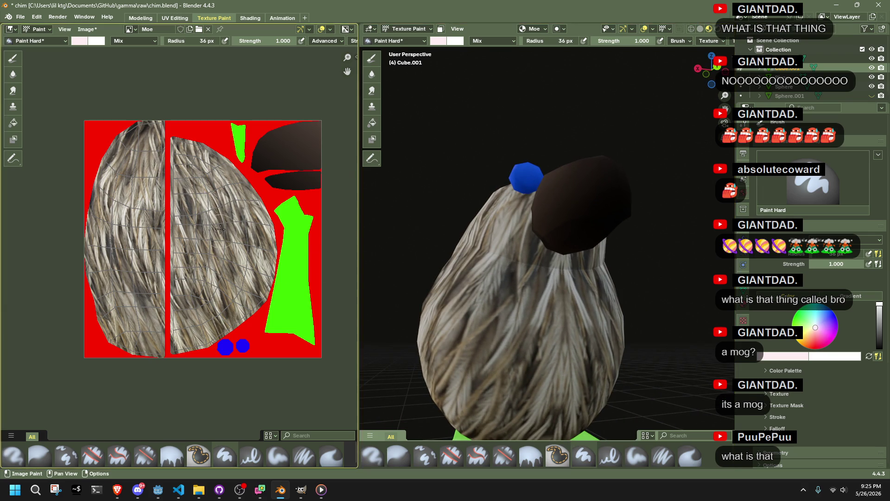
mouse_move(178, 194)
mouse_down()
mouse_move(195, 199)
mouse_move(207, 250)
mouse_move(185, 273)
mouse_move(163, 208)
mouse_up()
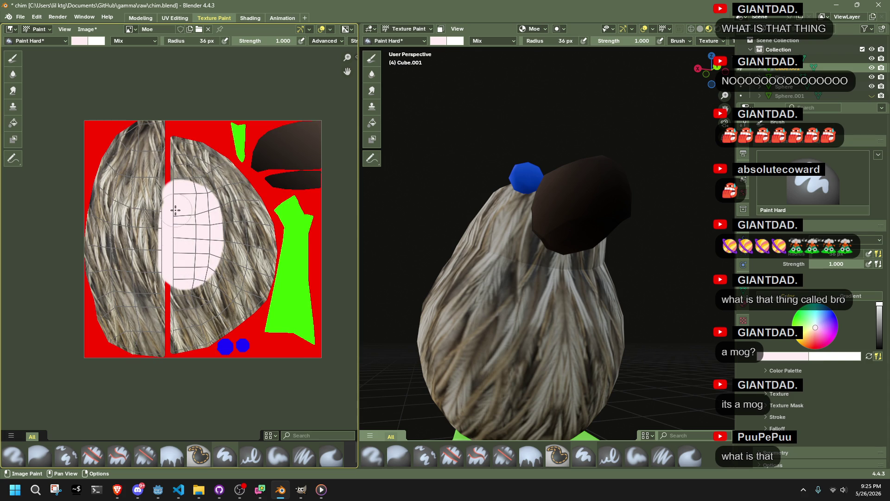
mouse_move(404, 278)
mouse_down()
mouse_move(422, 332)
mouse_move(599, 310)
mouse_move(571, 335)
mouse_move(499, 317)
mouse_up()
scroll(505, 320, up, 5)
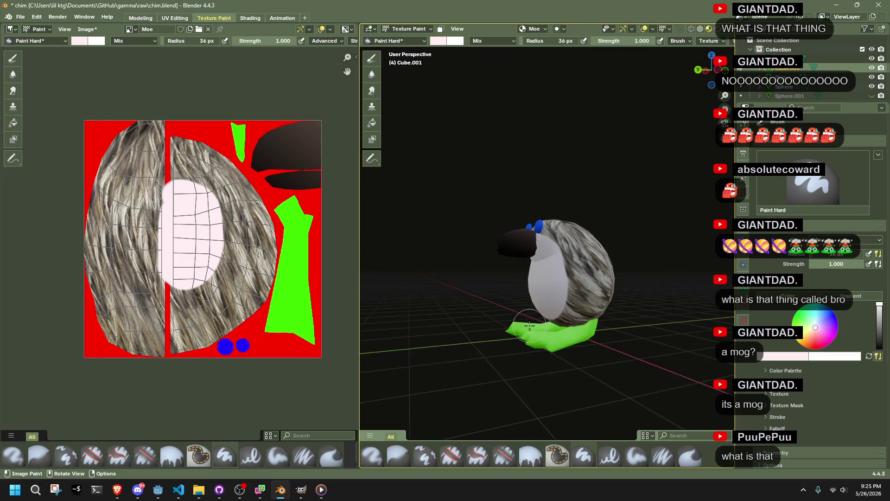
key(ctrl+z)
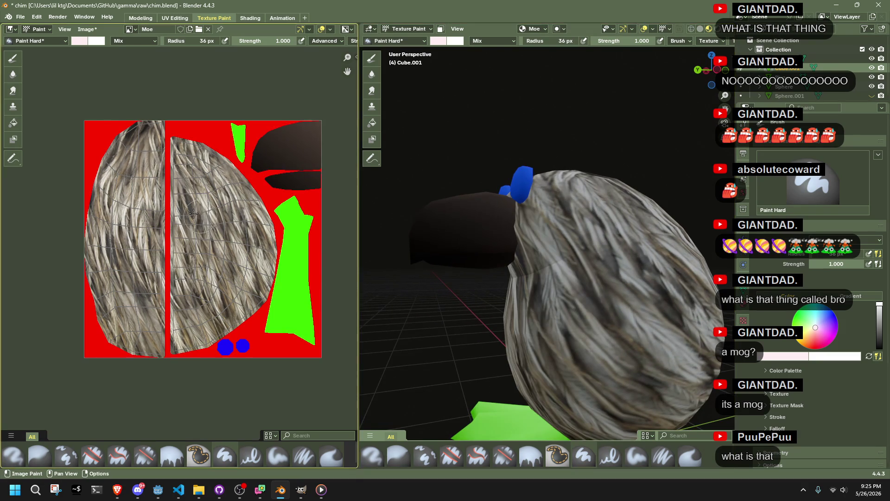
mouse_move(167, 214)
mouse_down()
mouse_move(185, 213)
mouse_move(194, 276)
mouse_move(174, 284)
mouse_up()
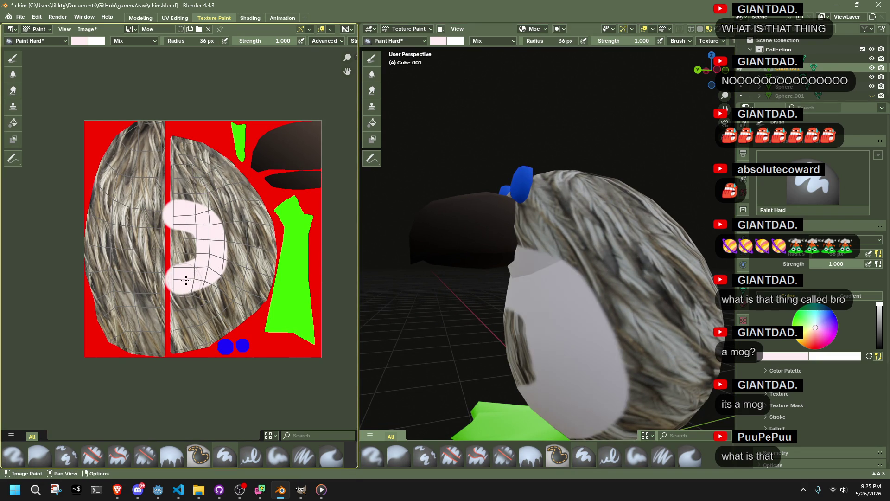
drag(533, 278, 666, 282)
key(ctrl+z)
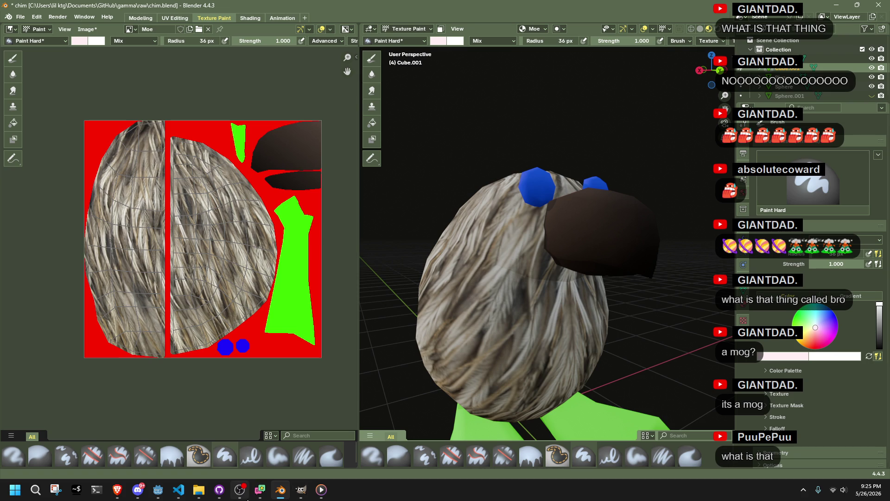
mouse_move(236, 494)
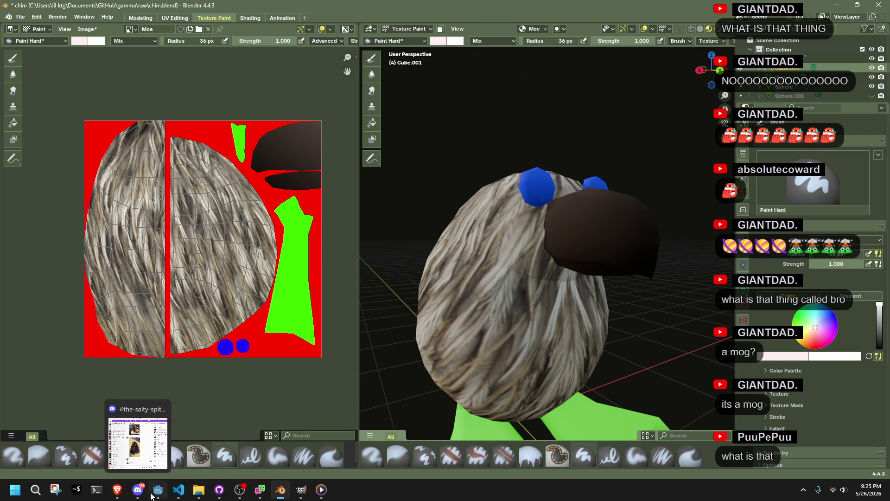
mouse_move(178, 492)
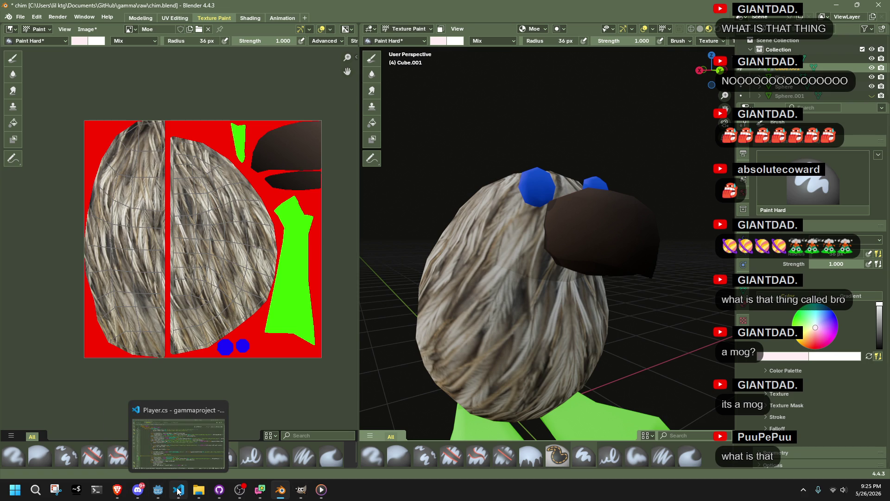
scroll(220, 320, up, 5)
scroll(220, 320, down, 4)
scroll(220, 320, up, 1)
drag(221, 320, 195, 317)
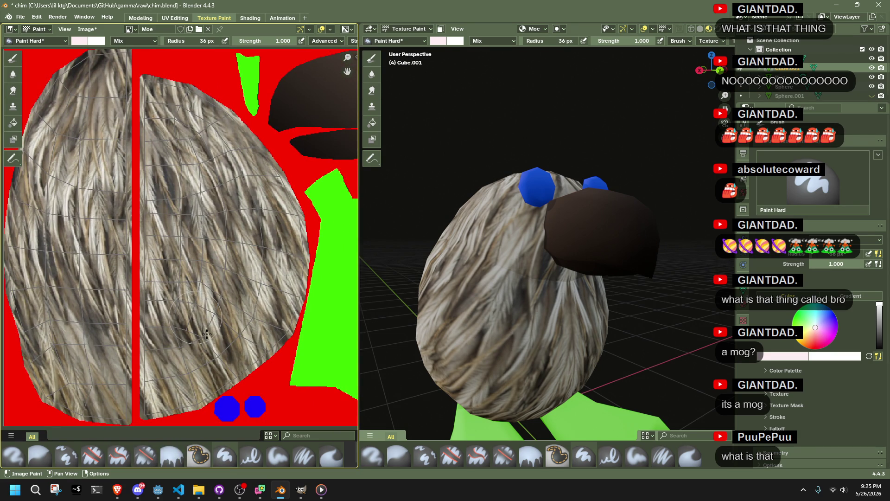
click(309, 490)
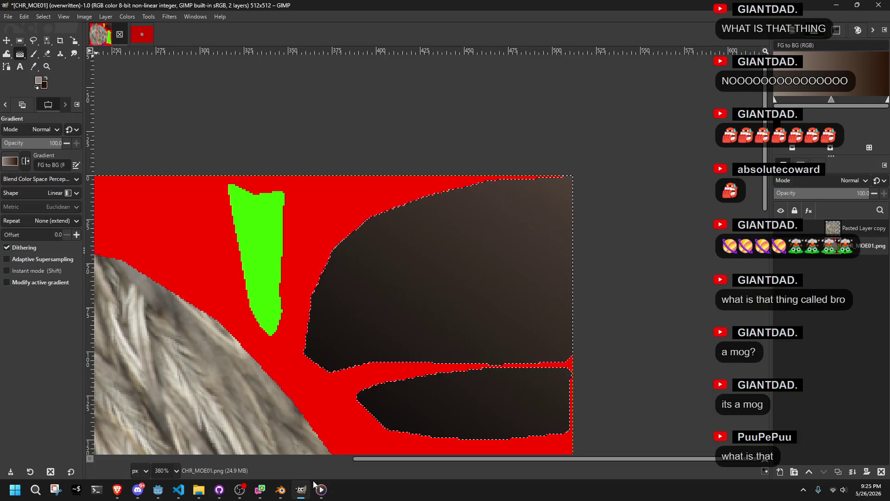
Cancel the dark gradient so the beak regions stay plain magenta.
scroll(464, 339, down, 3)
scroll(461, 329, up, 1)
scroll(456, 316, down, 1)
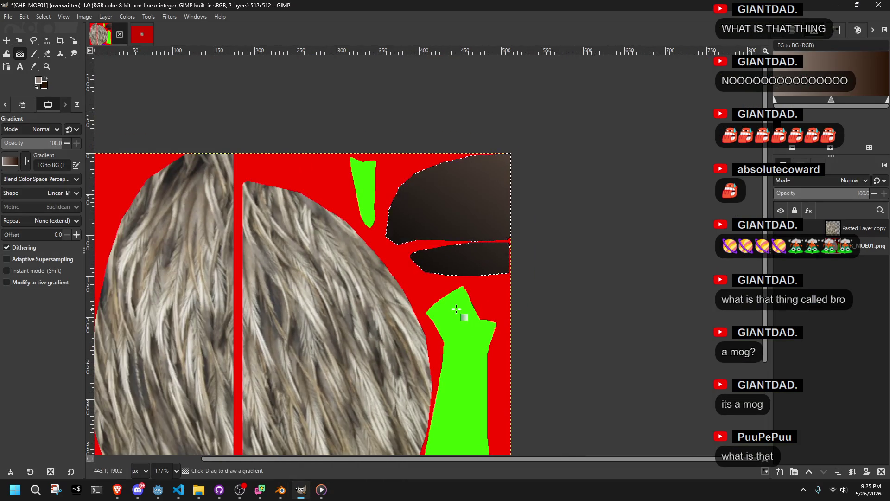
key(Escape)
Add a new layer to the CHR_MOE01 image from the Layers panel.
right_click(834, 227)
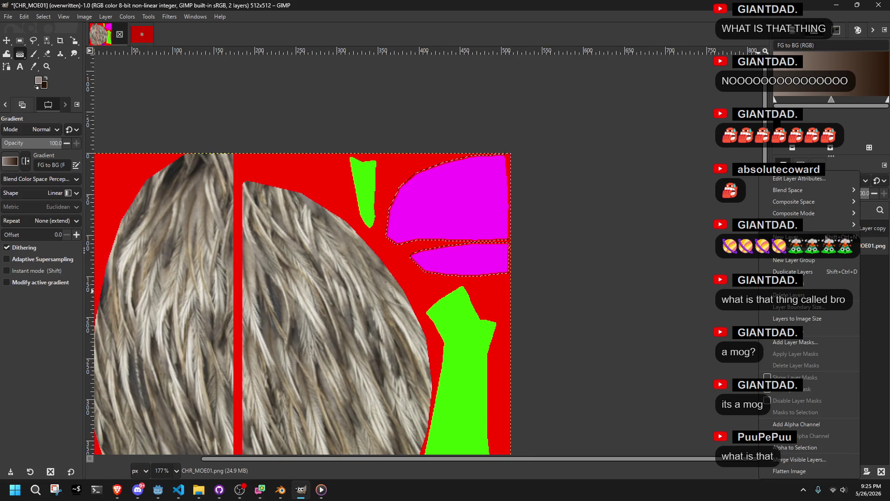
click(816, 237)
click(518, 371)
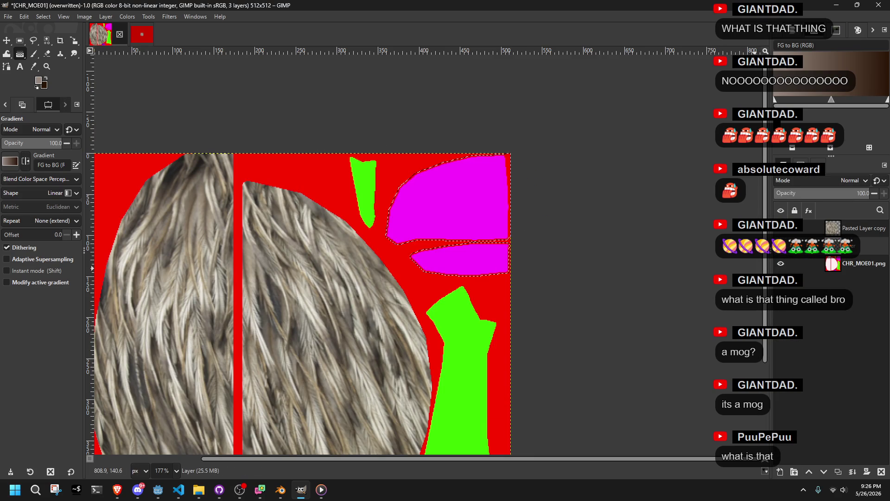
key(alt+Tab)
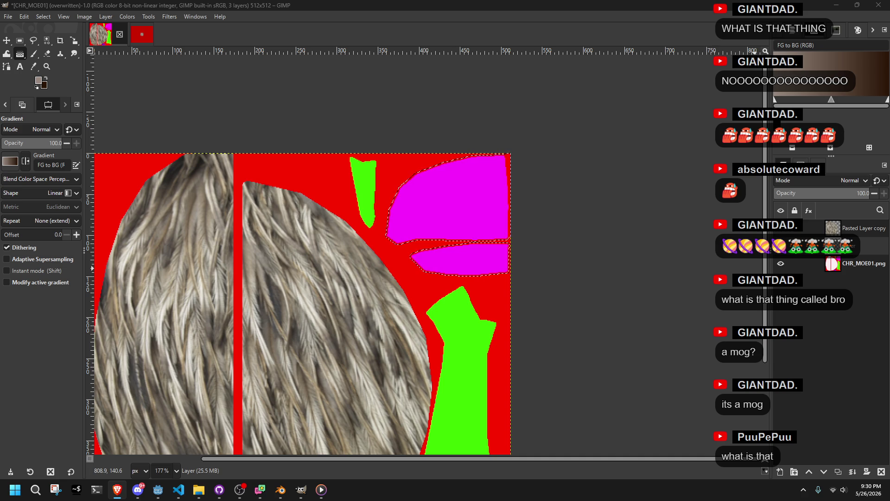
Capture a Snipping Tool screenshot of the GIMP window showing the bird texture.
key(super+shift+s)
key(super+shift+s)
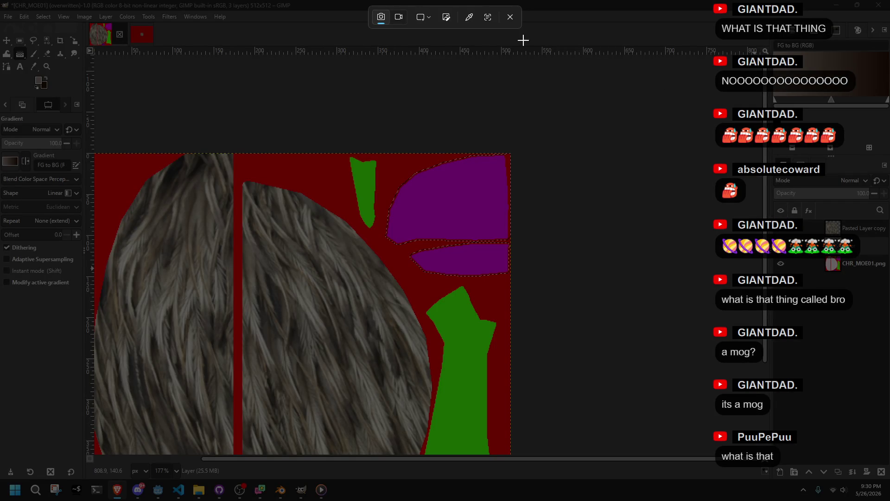
click(511, 19)
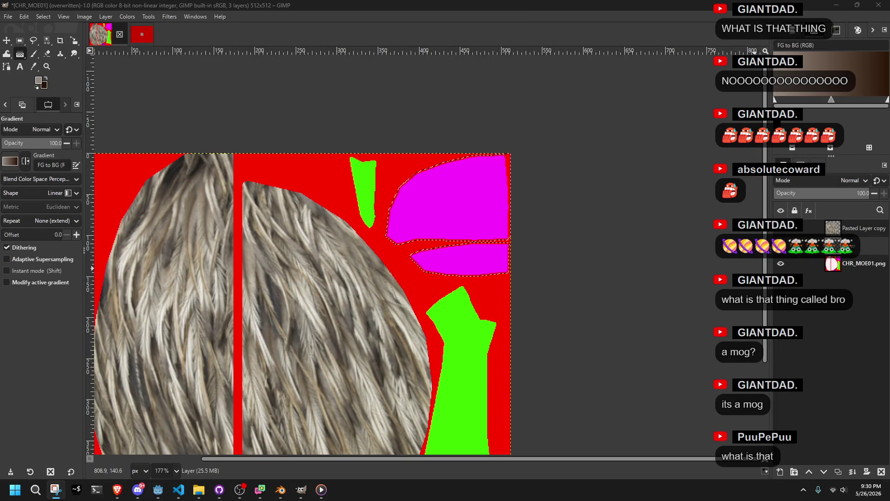